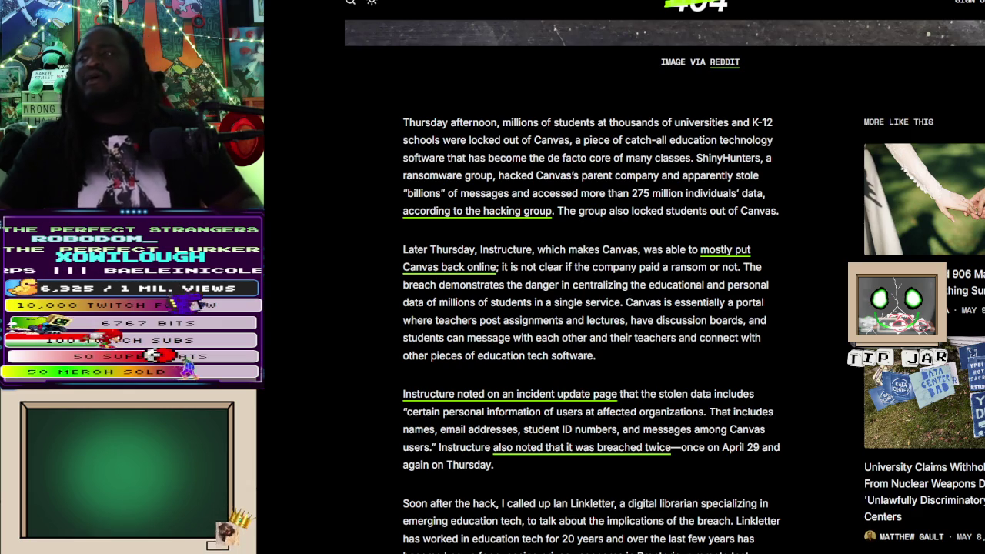
Read down to the Linkletter interview and highlight 'Reddit' in his answer
scroll(585, 308, down, 3)
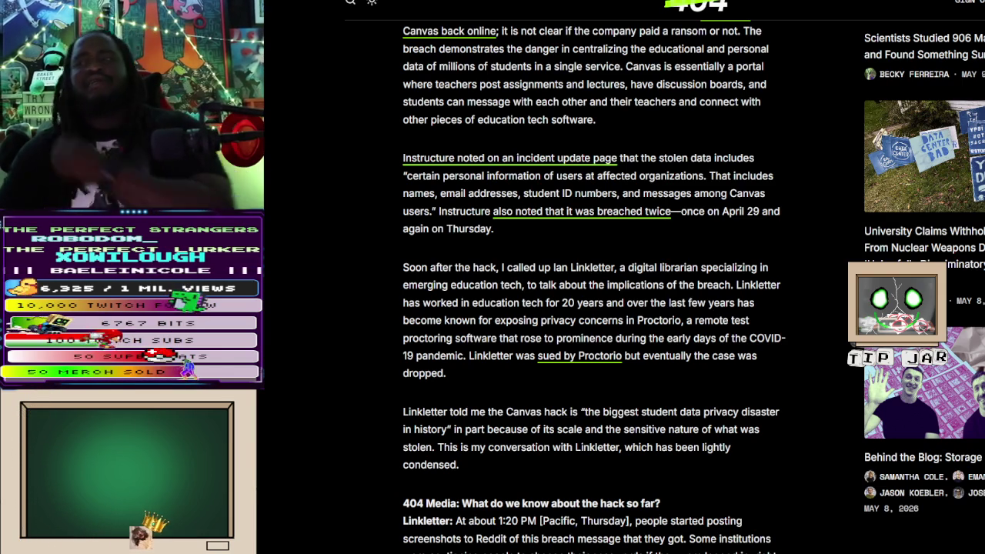
scroll(593, 308, down, 5)
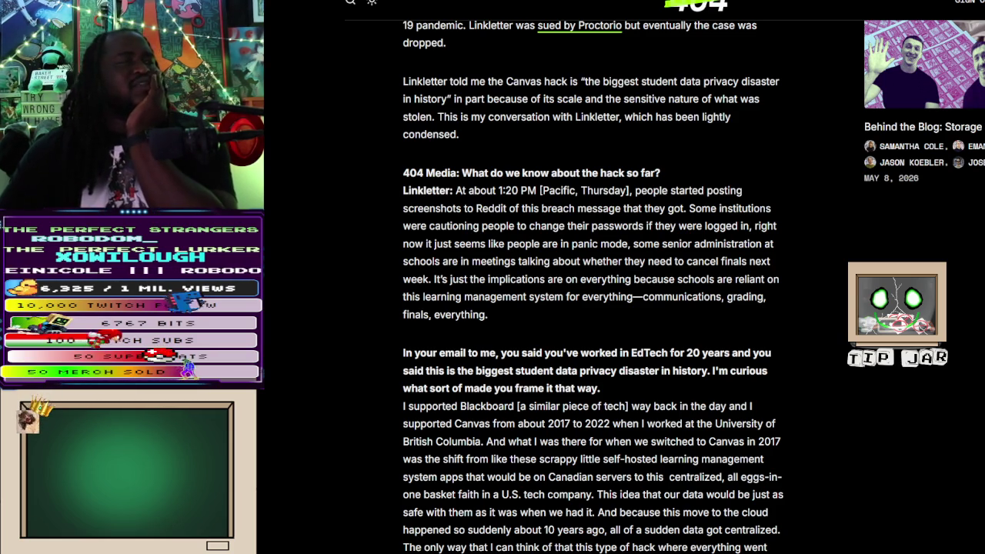
drag(473, 208, 508, 208)
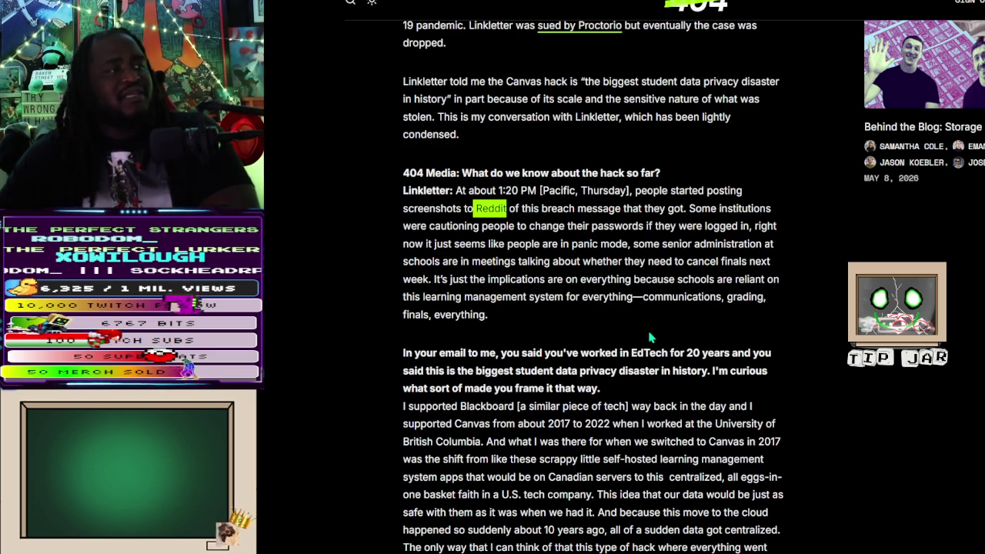
Scroll the Canvas article to Linkletter's answer about 20 years working in EdTech
scroll(544, 337, down, 3)
scroll(545, 331, down, 1)
scroll(544, 328, up, 1)
scroll(545, 328, down, 3)
scroll(544, 327, down, 3)
scroll(545, 328, up, 1)
scroll(544, 328, up, 3)
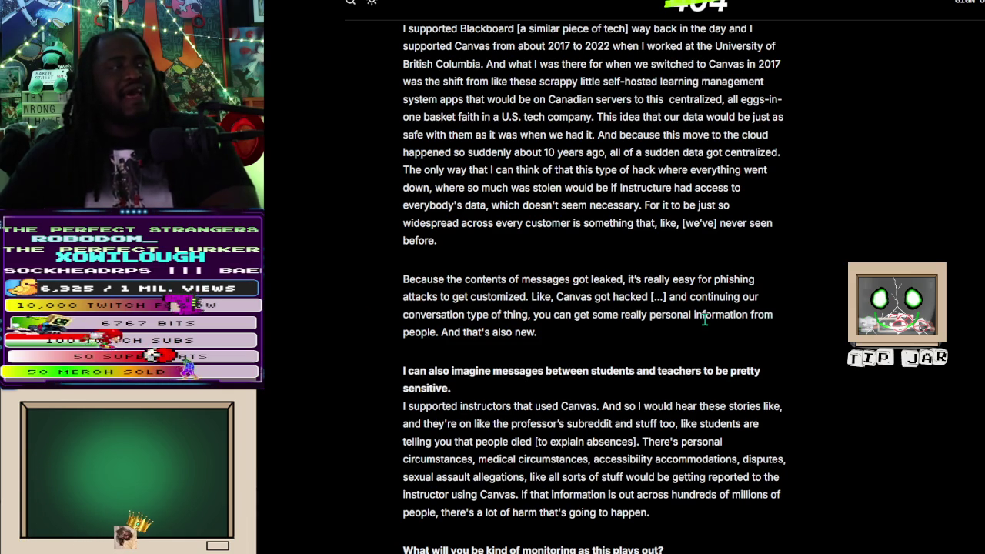
scroll(626, 320, down, 3)
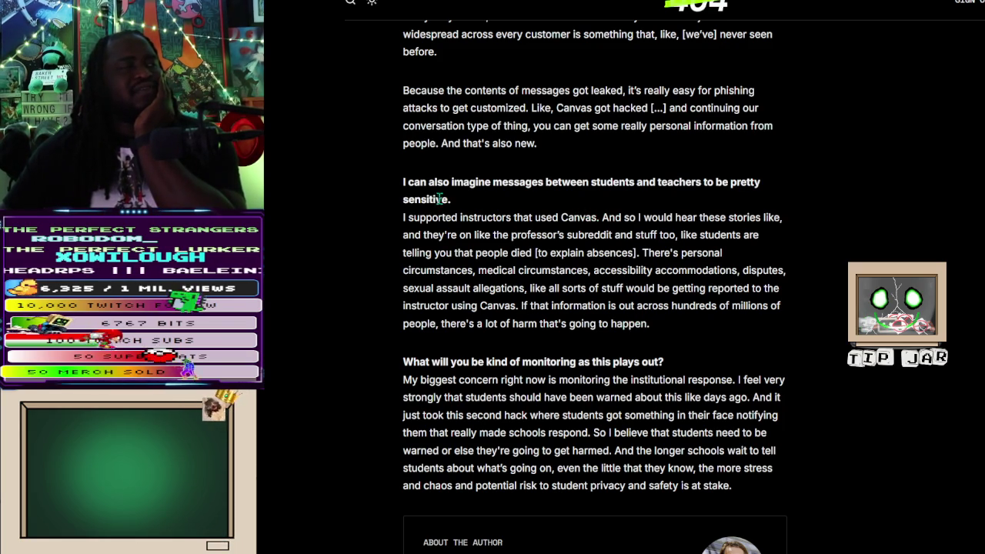
Highlight the lines on customized phishing attacks, then the passage on sensitive student messages
drag(402, 143, 459, 217)
click(394, 184)
drag(394, 184, 631, 308)
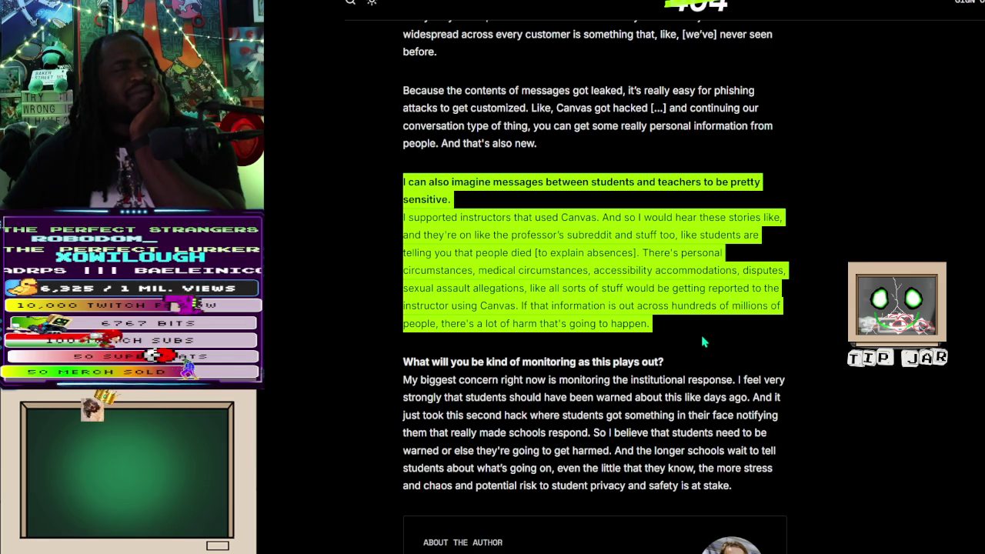
scroll(618, 324, up, 5)
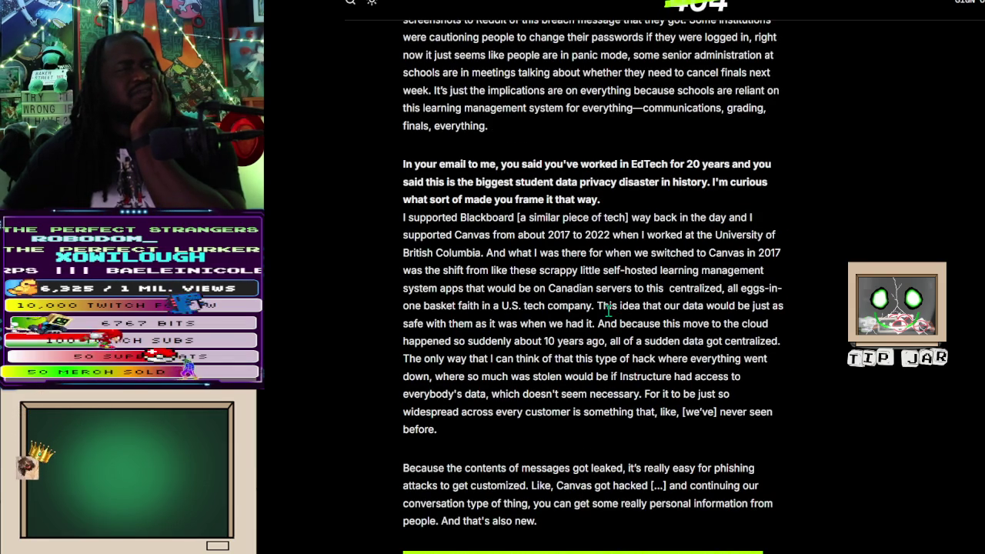
scroll(608, 309, down, 4)
scroll(604, 305, down, 2)
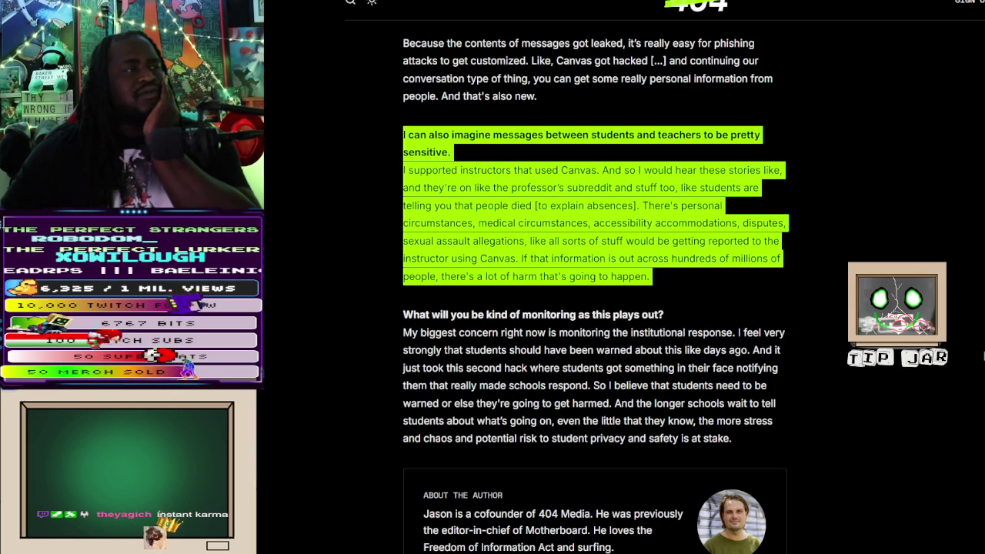
Bring up Complex's article 'Bank of America Says GTA 6 Should Raise Prices for the Entire Gaming Industry'
scroll(978, 357, down, 4)
scroll(974, 356, up, 2)
scroll(970, 356, up, 2)
scroll(968, 357, down, 1)
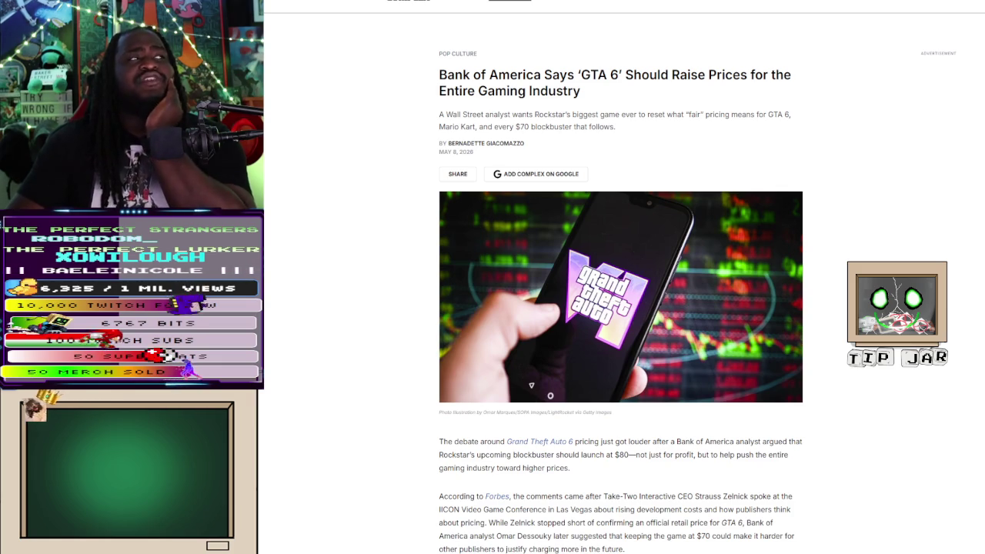
Scroll past the header image to the opening paragraphs and the IGN $80 GTA 6 embed
scroll(621, 308, down, 4)
scroll(621, 307, down, 1)
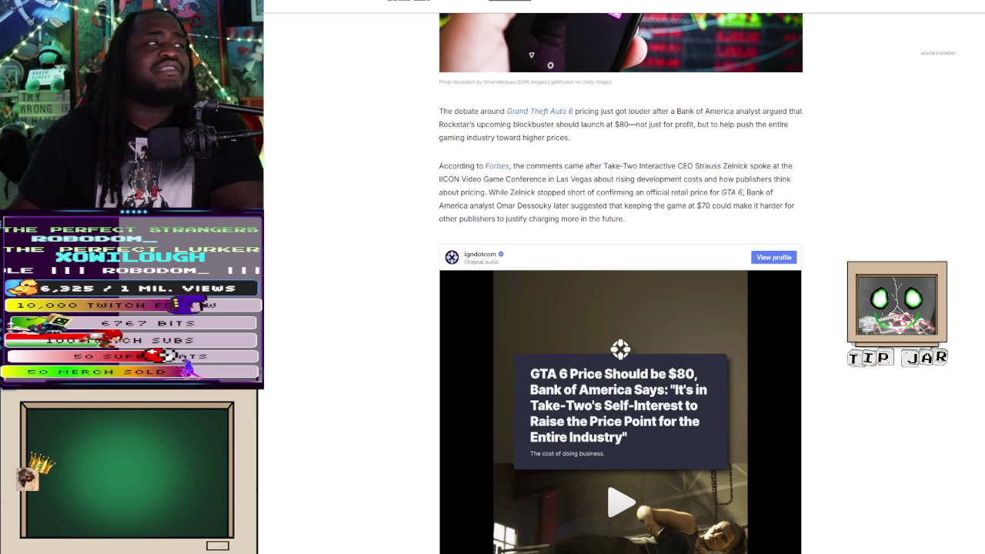
scroll(620, 308, down, 3)
scroll(620, 308, up, 2)
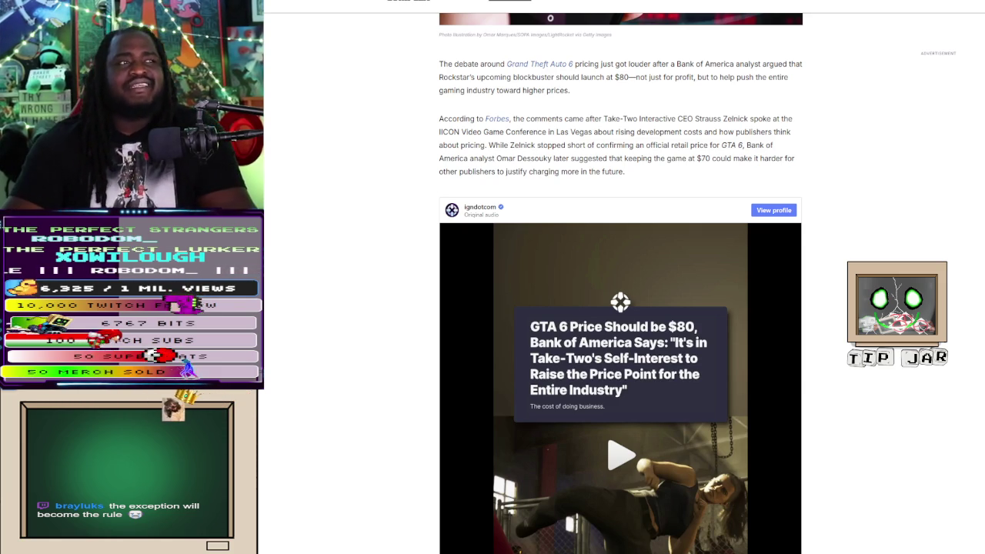
scroll(621, 308, down, 2)
Scroll past the Heineken video and back up to the IGN clip on GTA 6 at $80
scroll(621, 308, down, 4)
scroll(620, 308, down, 3)
scroll(621, 307, down, 1)
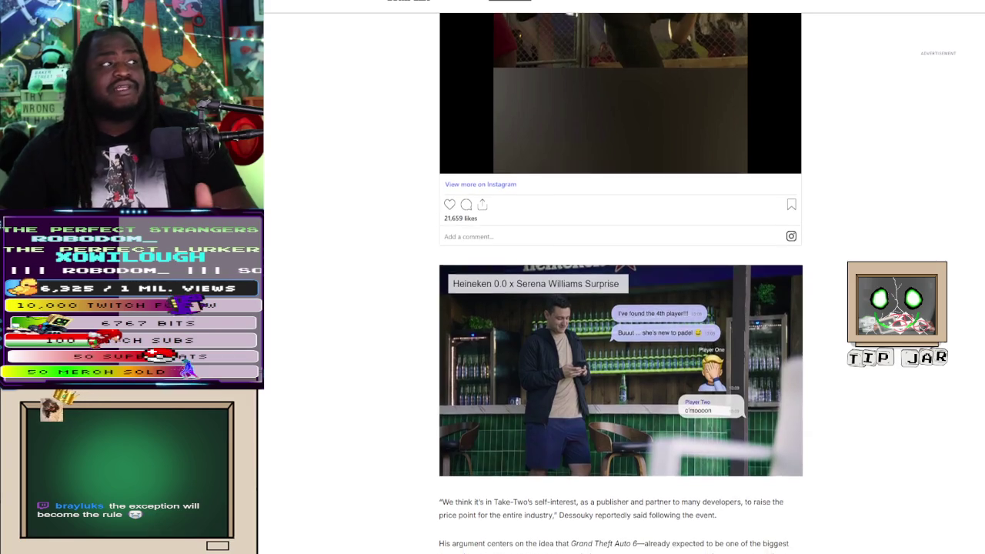
scroll(621, 308, up, 3)
scroll(621, 308, down, 3)
scroll(620, 308, up, 1)
scroll(620, 308, up, 2)
scroll(621, 308, up, 2)
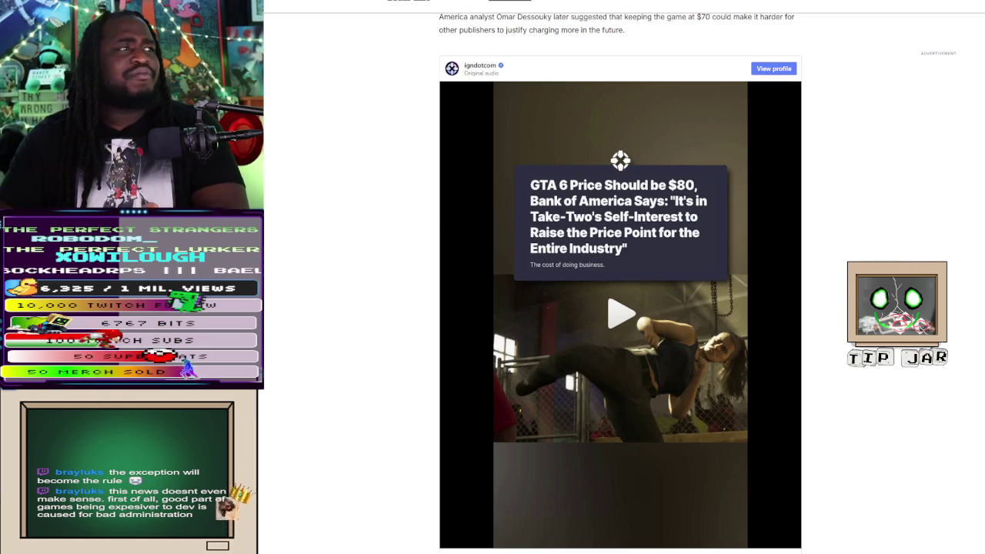
Read through Dessouky's pricing argument down to GTA 6's November 19, 2026 release date
scroll(621, 284, down, 5)
scroll(620, 283, down, 5)
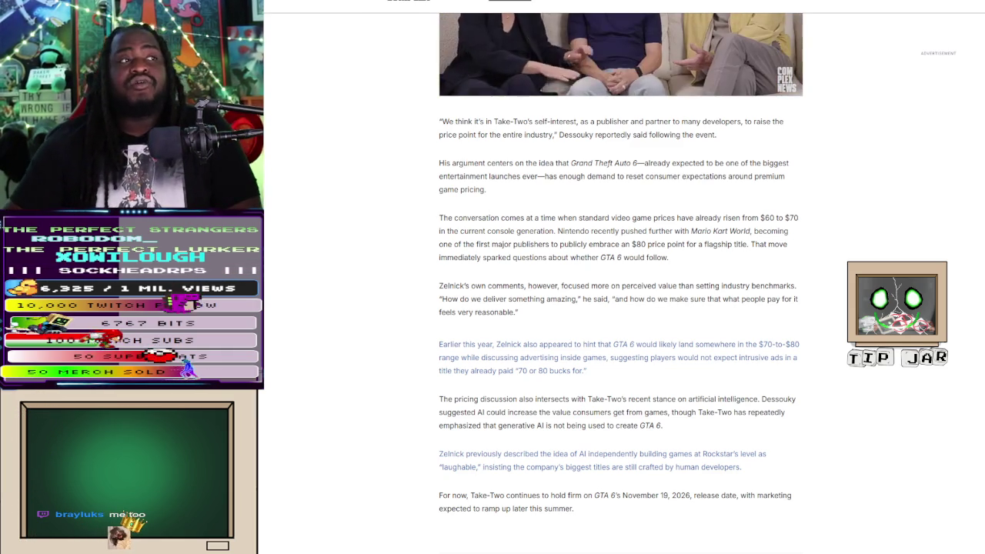
scroll(621, 308, down, 1)
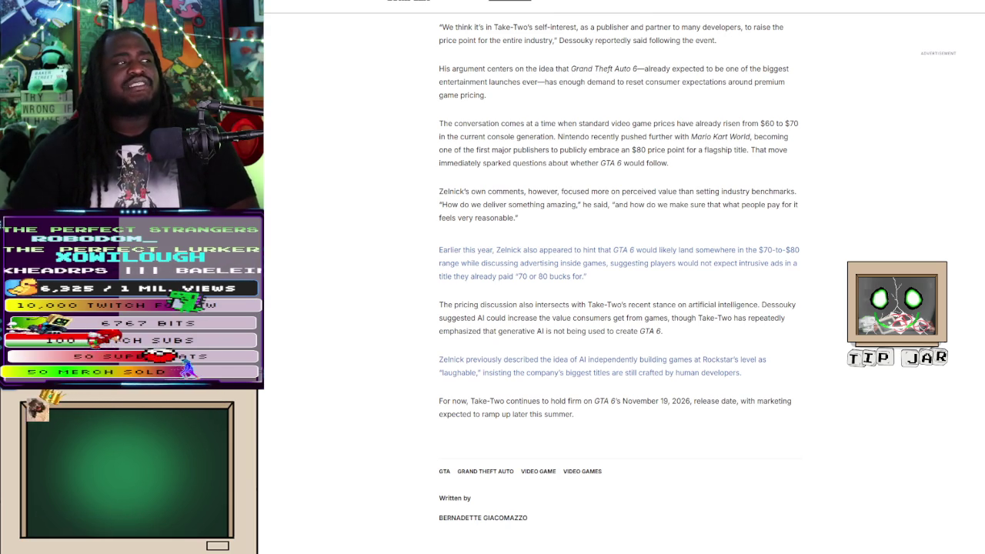
Highlight the paragraph on Zelnick's comments about perceived value
drag(519, 218, 435, 192)
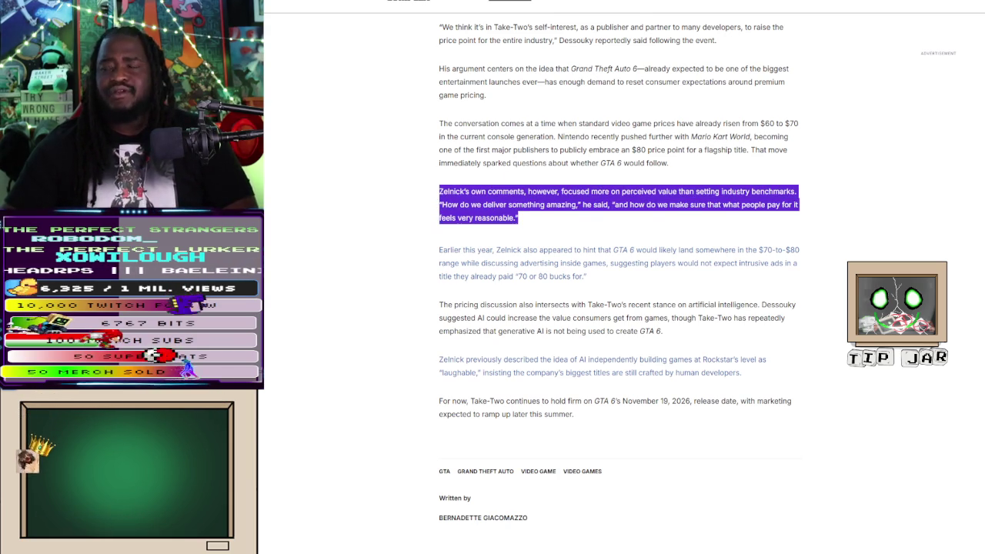
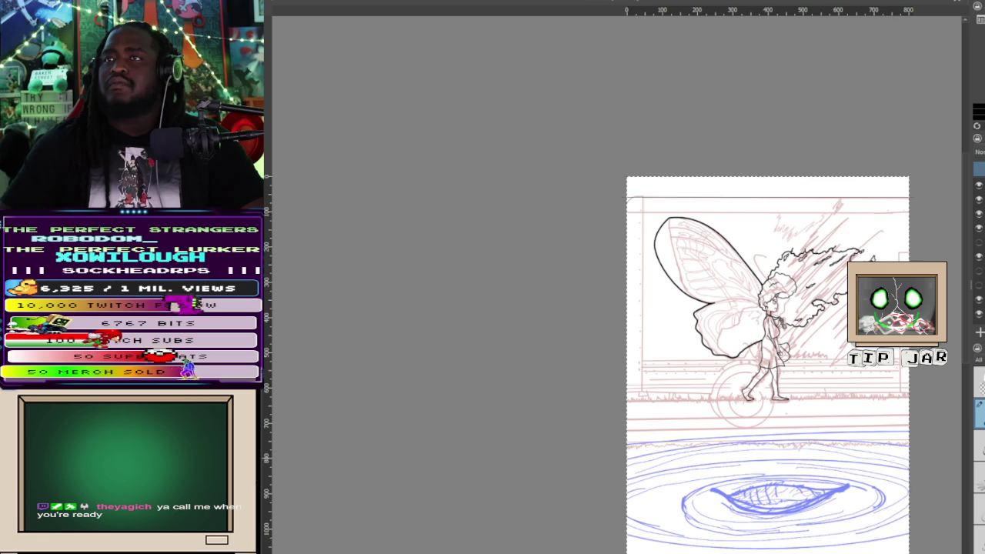
Zoom the canvas in and out around the inked upper wing and smoky hair
scroll(679, 406, up, 5)
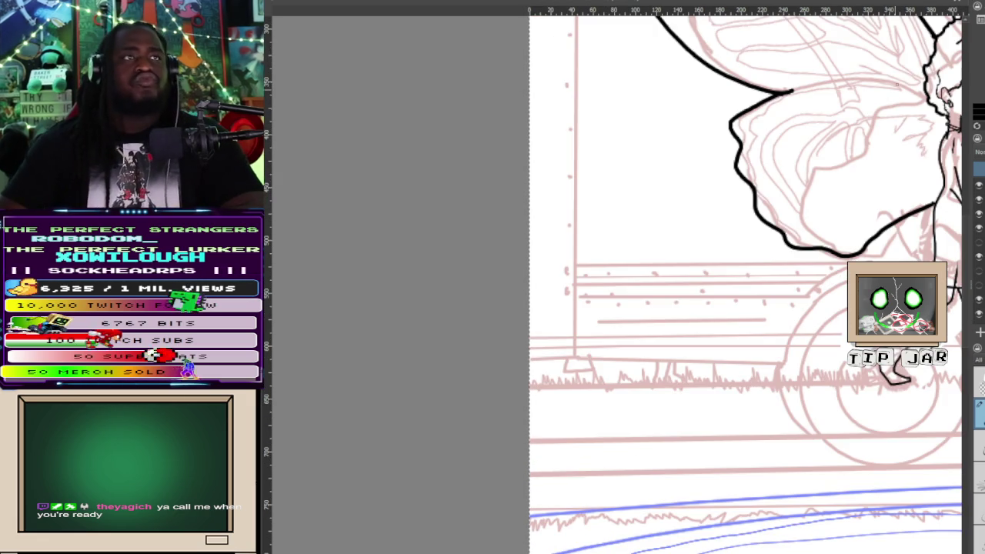
scroll(739, 277, down, 3)
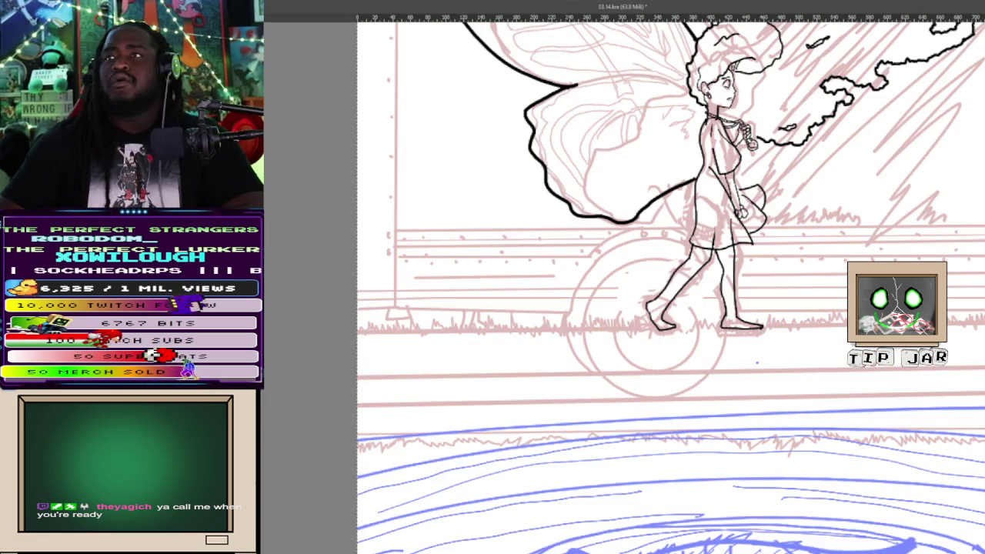
scroll(739, 277, up, 2)
scroll(739, 277, down, 4)
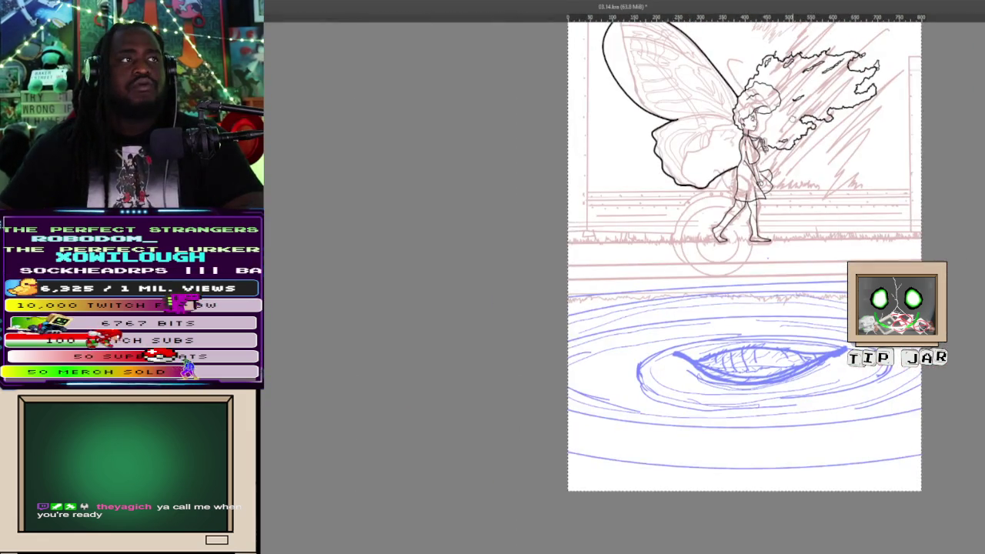
scroll(739, 231, up, 4)
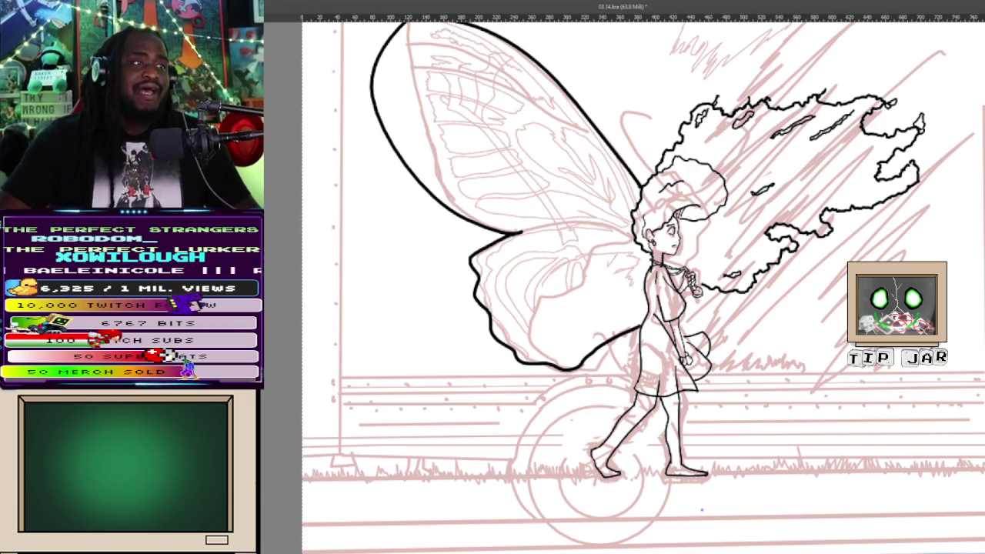
scroll(662, 229, up, 2)
Zoom in on the face, then ink an eyelid line across the closed eye and short lashes
scroll(662, 229, up, 3)
scroll(662, 229, down, 2)
scroll(662, 230, down, 2)
scroll(662, 229, down, 2)
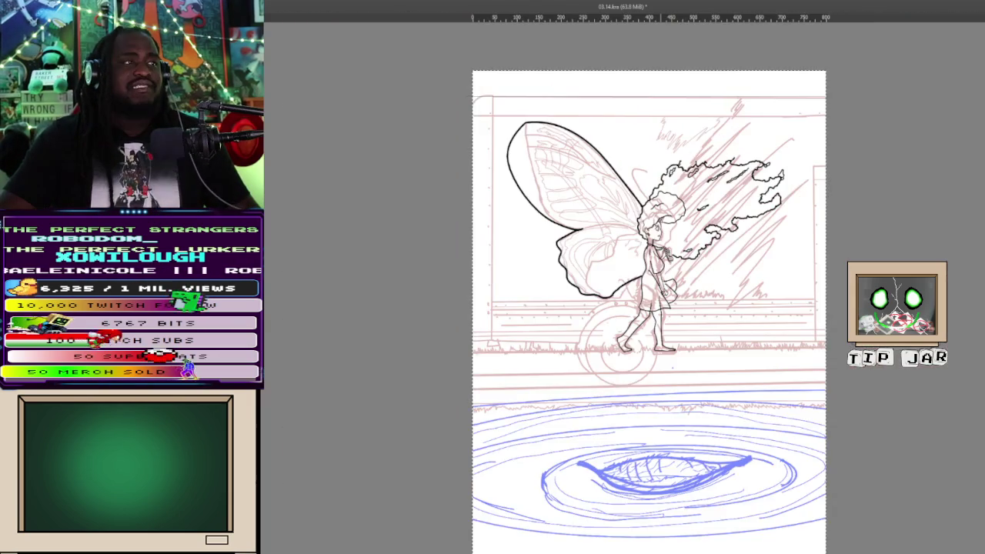
scroll(662, 229, up, 5)
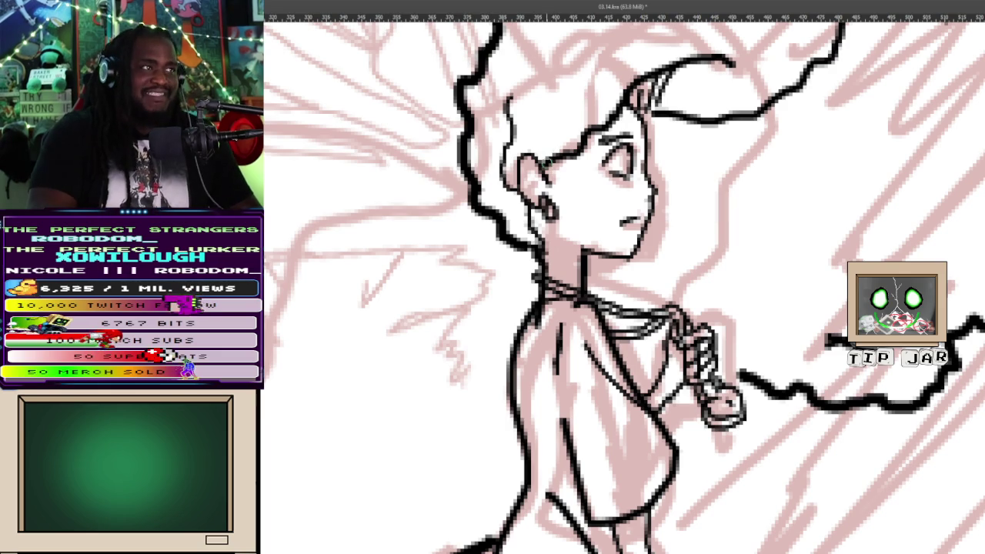
drag(541, 168, 654, 171)
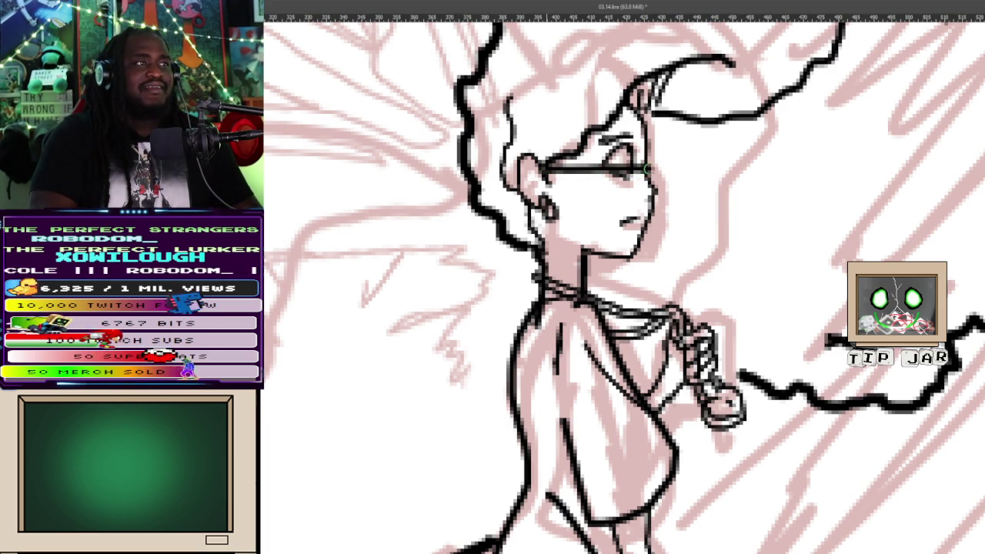
key(ctrl+z)
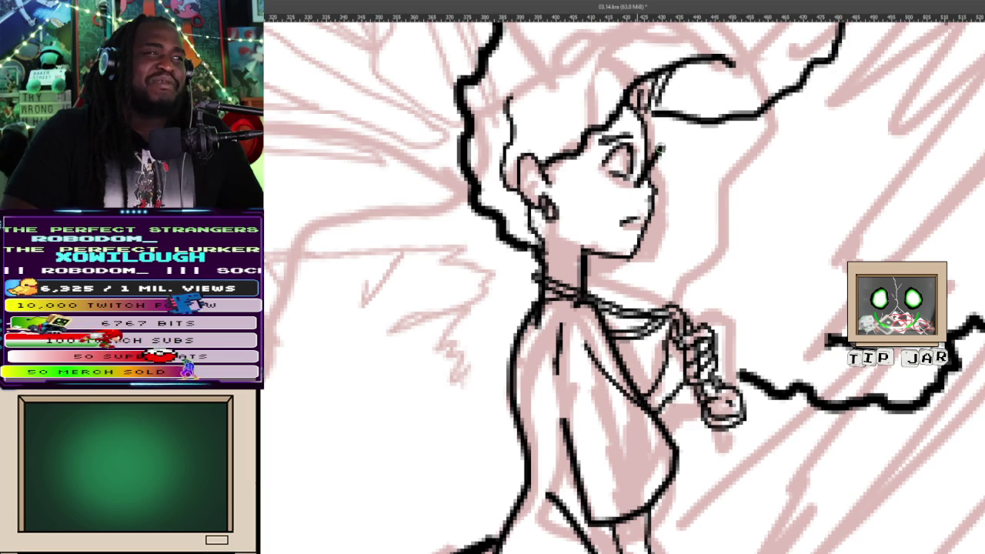
drag(663, 149, 655, 171)
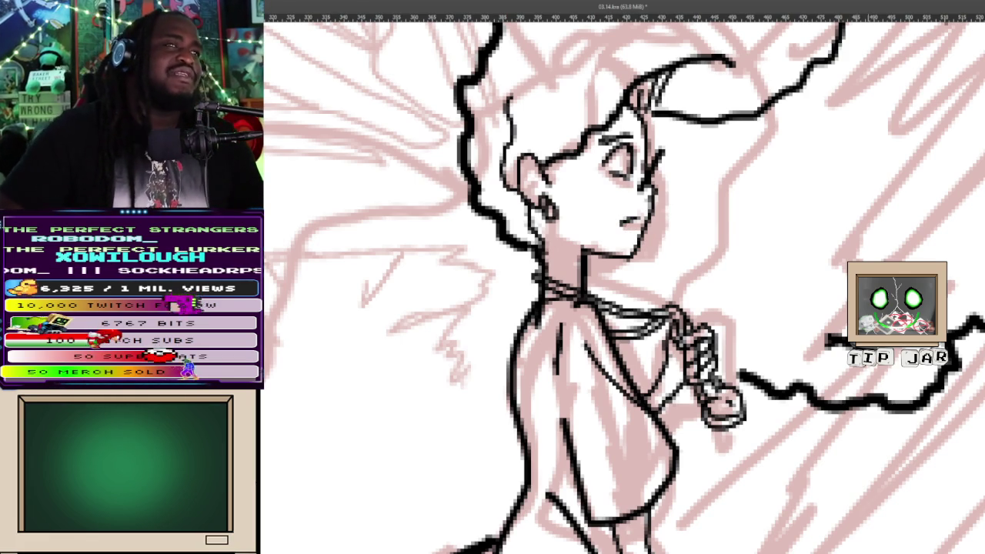
drag(543, 165, 609, 169)
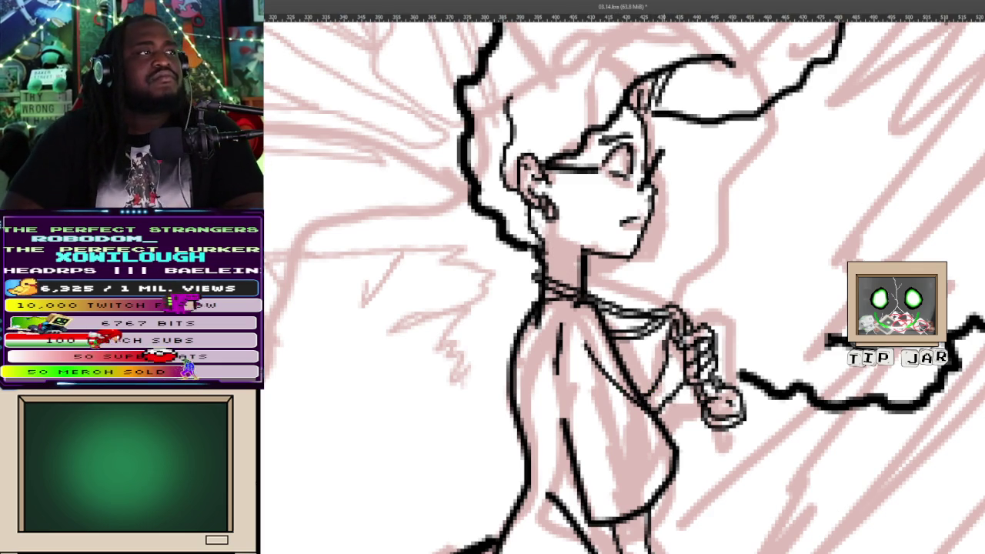
drag(617, 170, 638, 142)
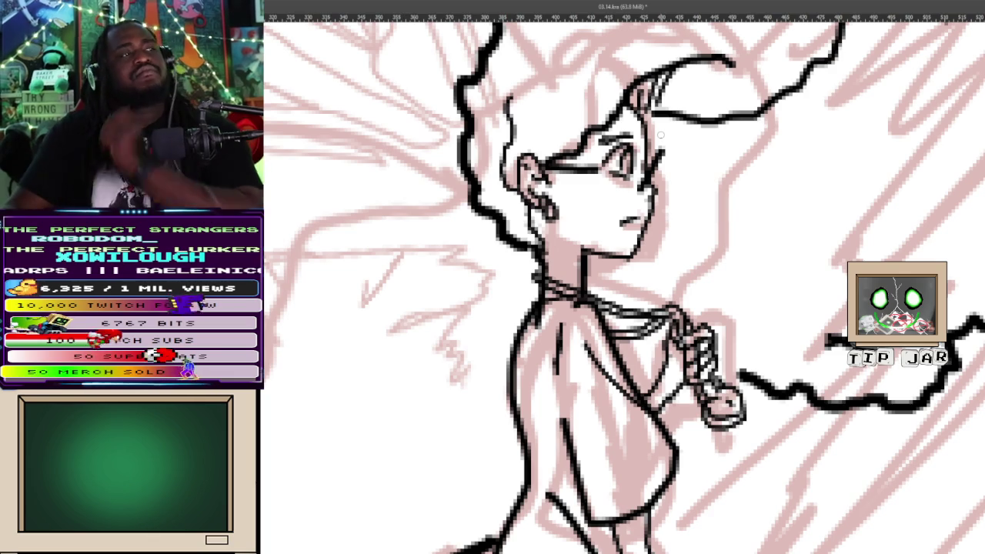
Ink the front foot's sandal sole from heel to toe, plus a strap stroke
scroll(659, 134, down, 5)
scroll(659, 134, down, 1)
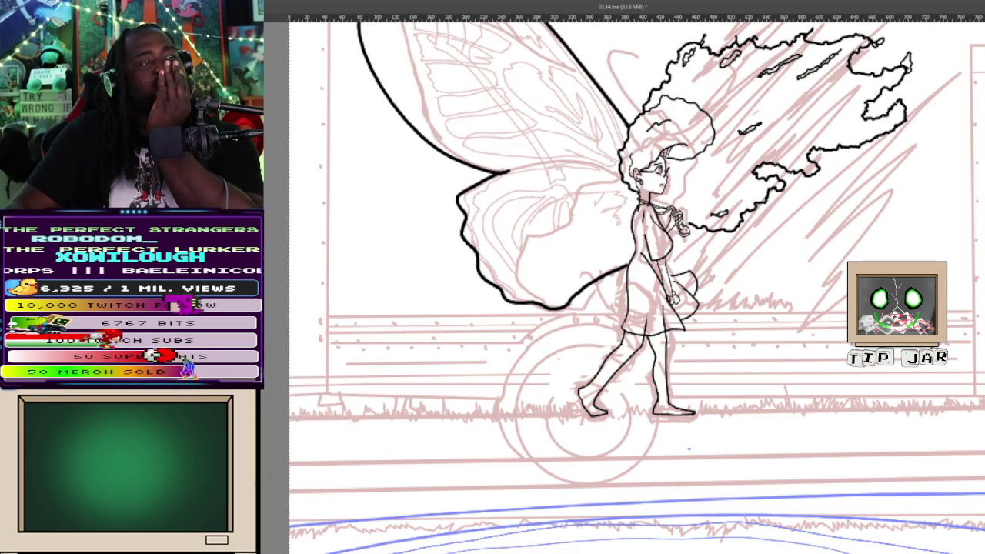
scroll(689, 448, up, 2)
scroll(689, 448, up, 2)
scroll(689, 448, up, 2)
scroll(882, 418, up, 1)
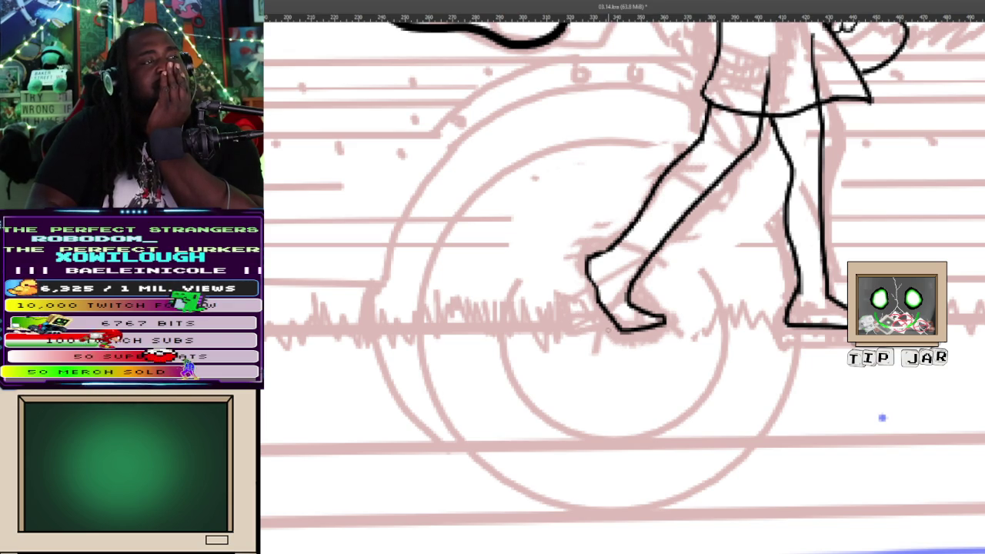
drag(616, 322, 558, 328)
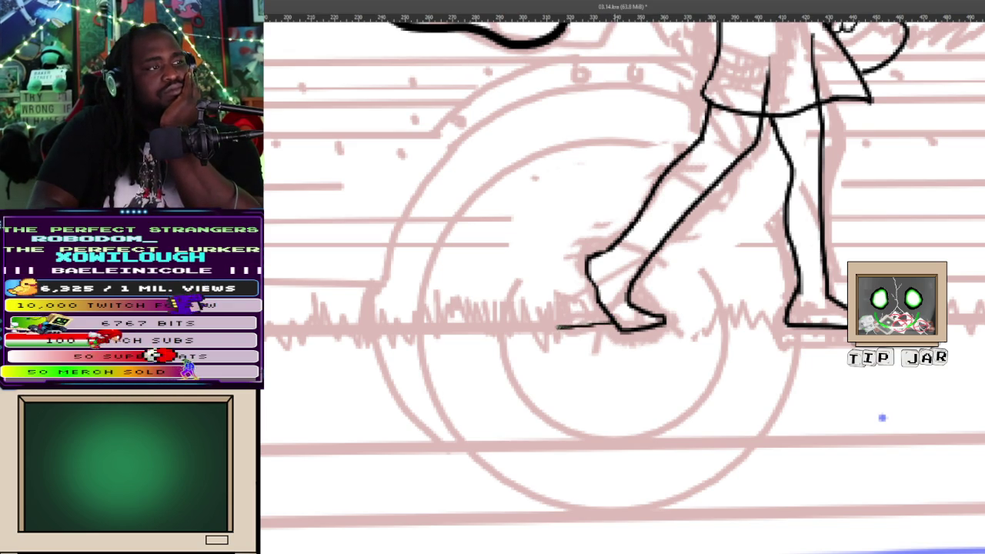
key(ctrl+z)
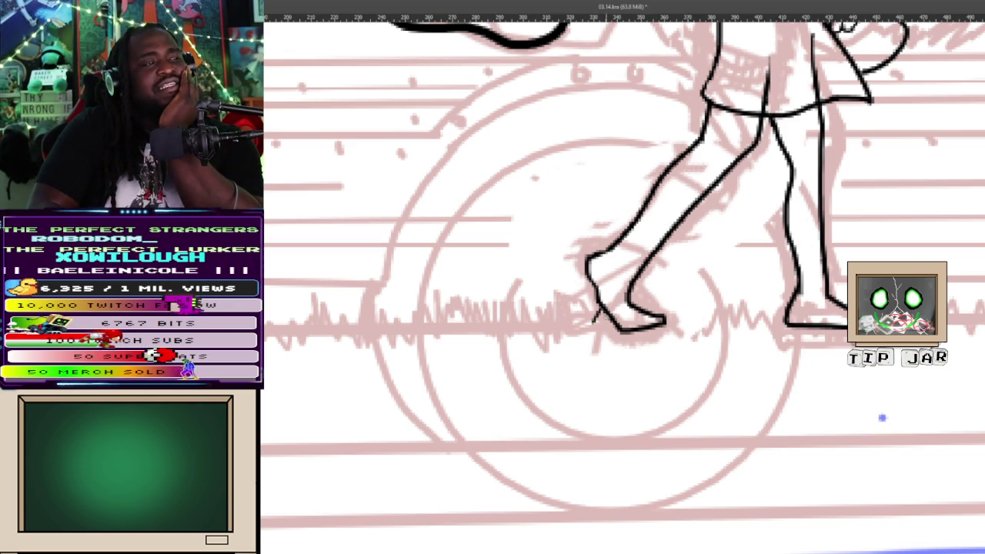
mouse_move(612, 321)
mouse_down()
mouse_move(588, 326)
mouse_move(617, 343)
mouse_move(666, 333)
mouse_up()
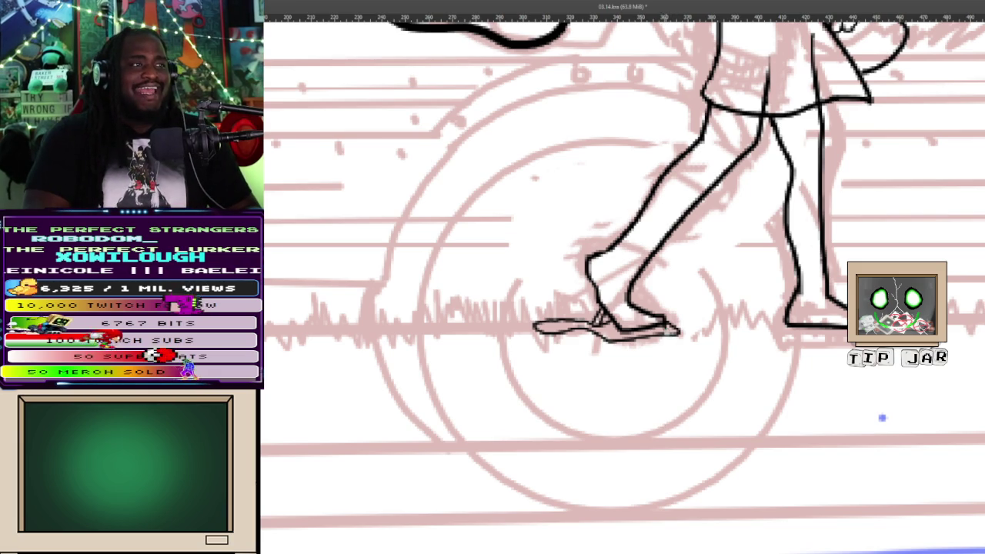
drag(535, 334, 580, 338)
key(ctrl+z)
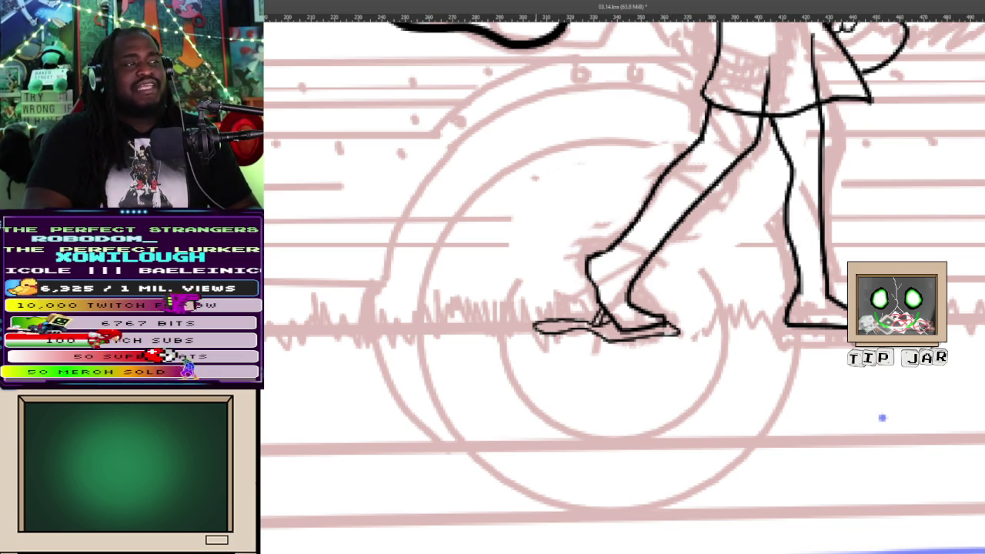
key(ctrl+shift+z)
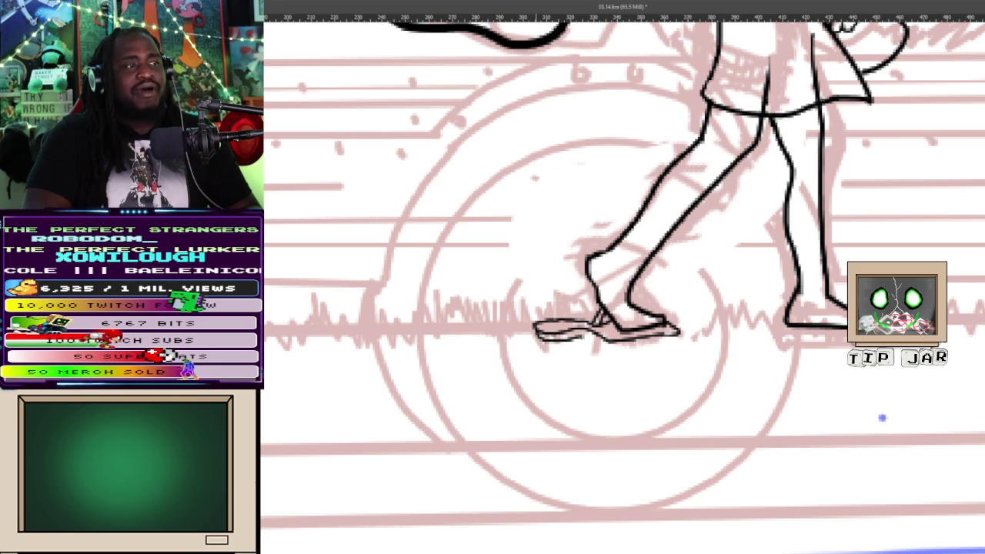
drag(593, 342, 649, 346)
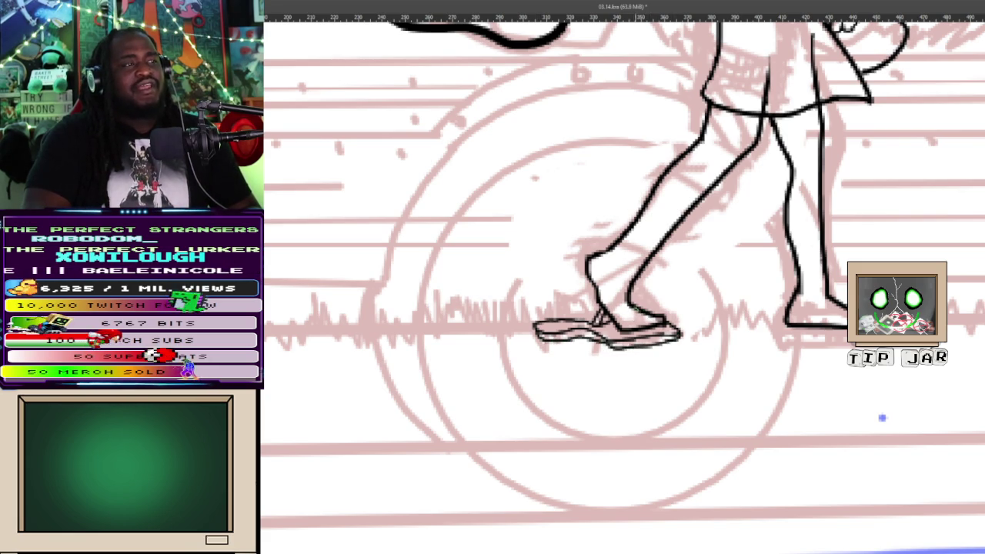
mouse_move(630, 311)
mouse_down()
mouse_move(600, 329)
mouse_move(648, 313)
mouse_up()
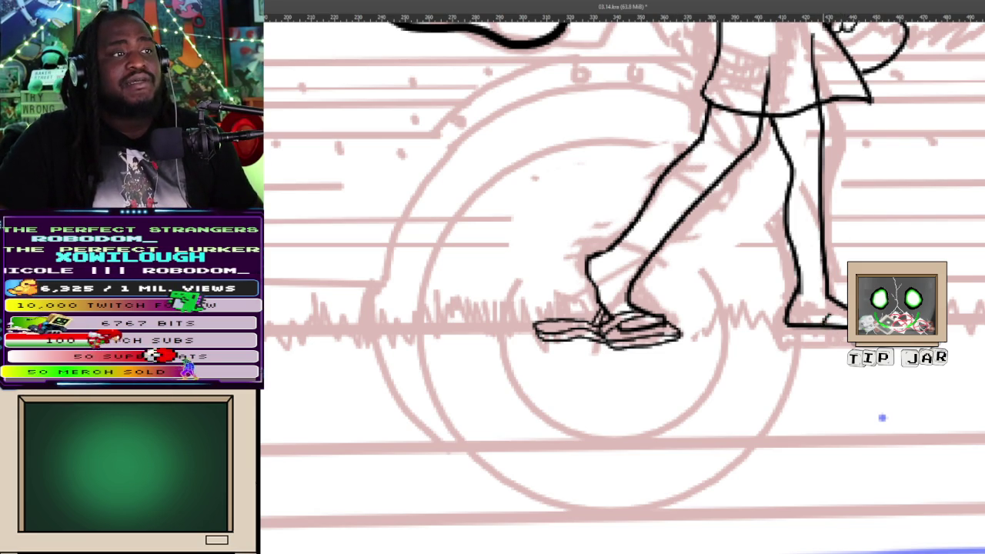
Ink a diagonal line at the back foot and extend the right sandal's sole line
drag(817, 328, 845, 302)
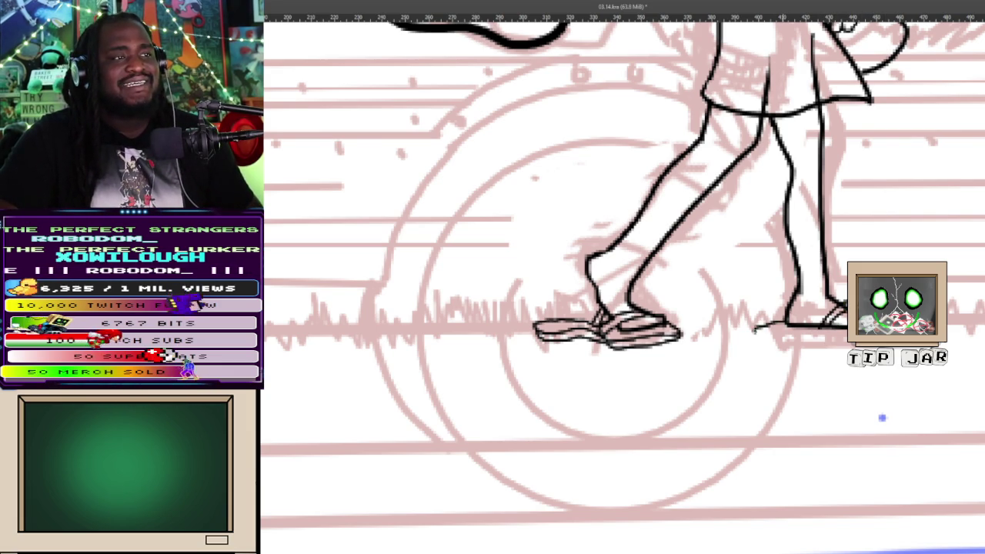
drag(760, 332, 792, 322)
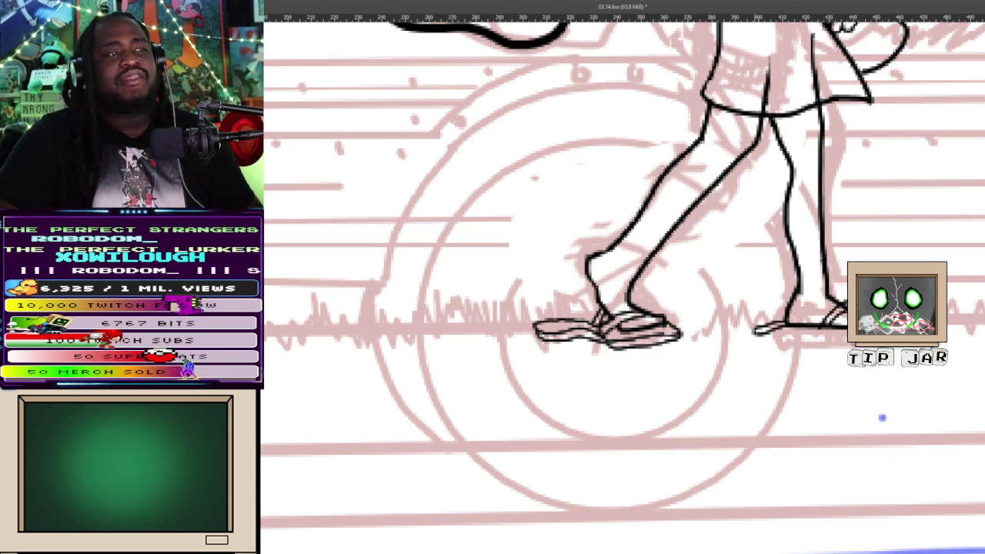
key(ctrl+z)
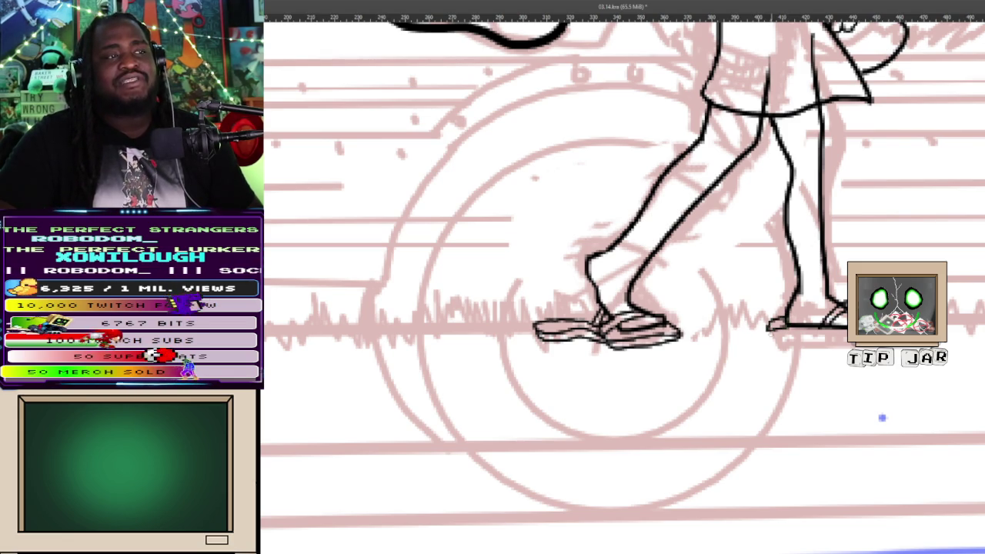
drag(779, 334, 847, 334)
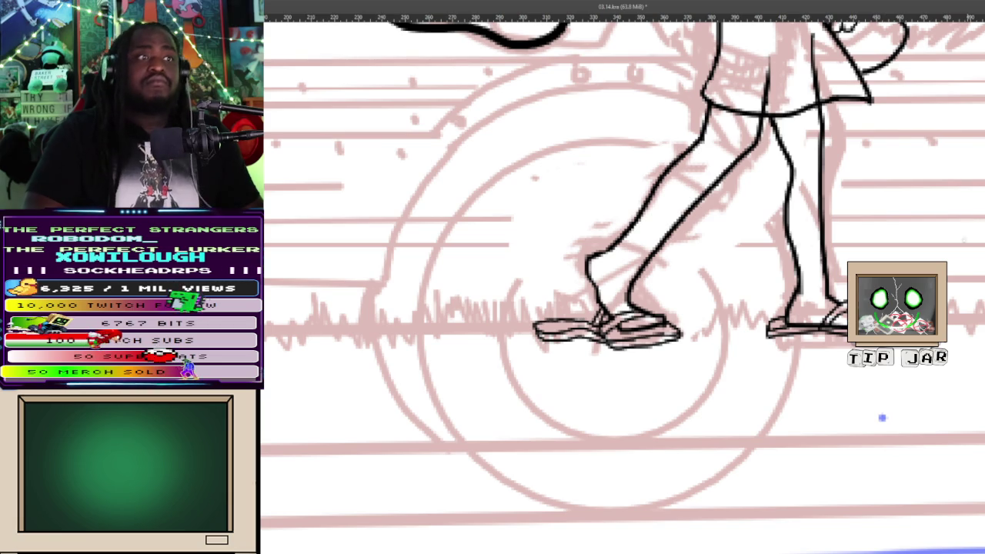
scroll(882, 418, down, 5)
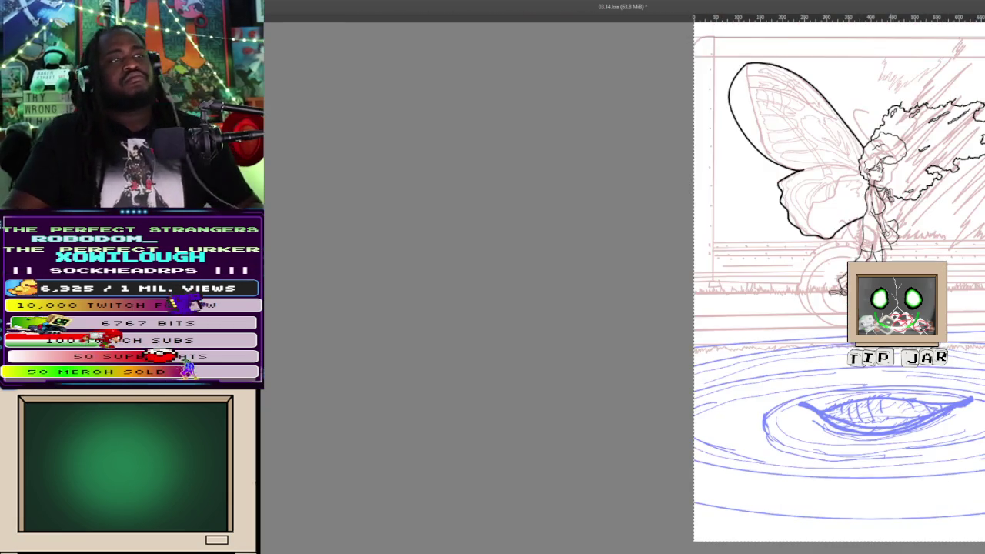
scroll(925, 404, up, 5)
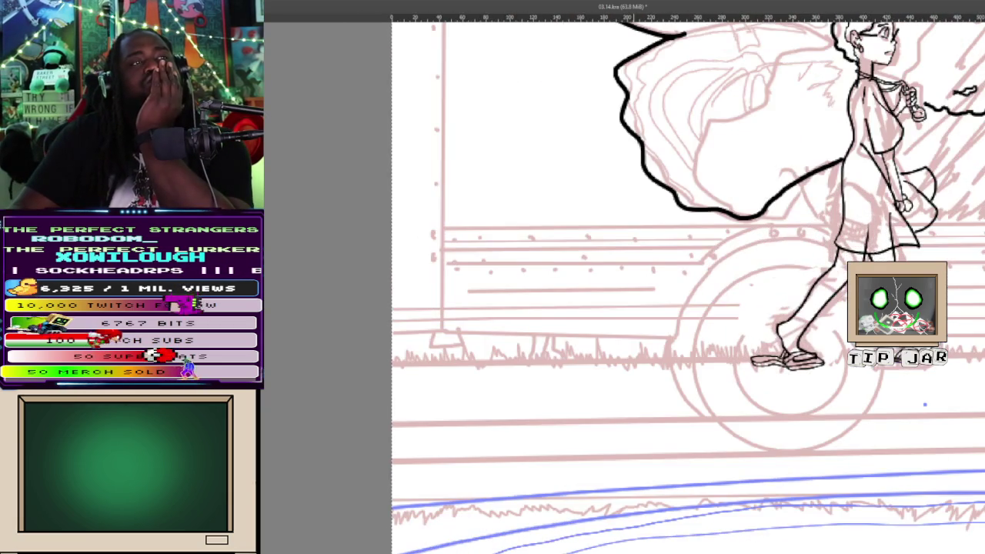
scroll(926, 404, up, 1)
scroll(916, 432, up, 1)
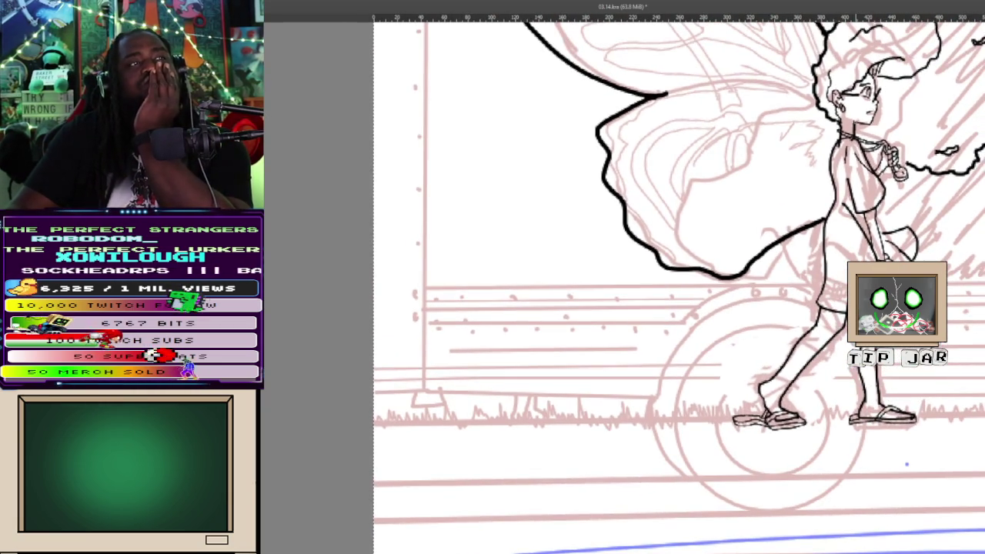
scroll(885, 150, up, 1)
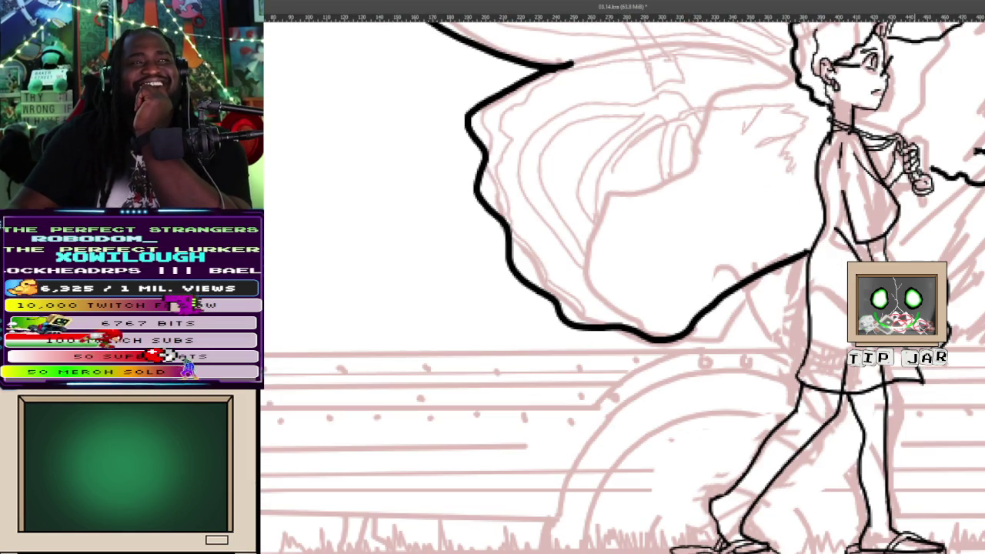
scroll(913, 176, up, 2)
scroll(912, 176, up, 2)
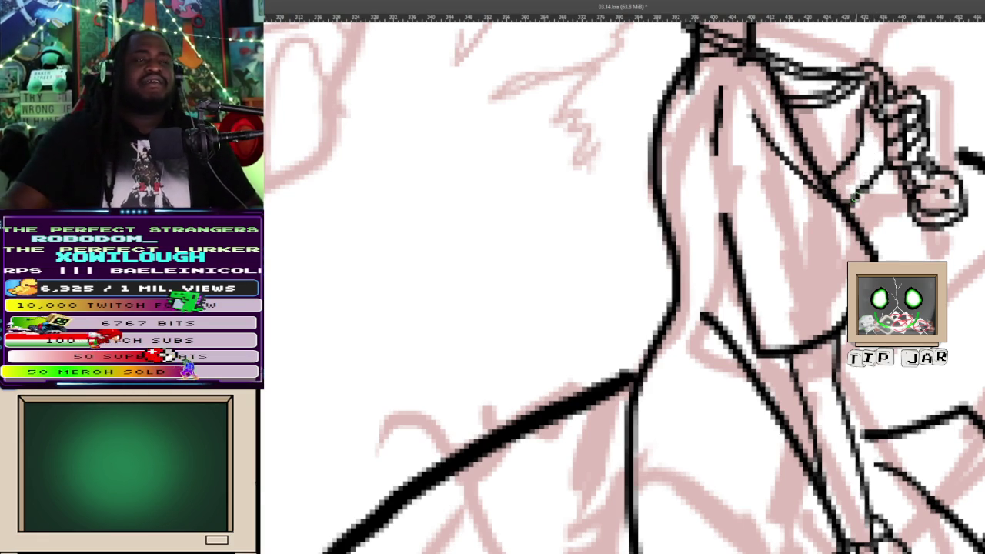
scroll(855, 197, down, 3)
scroll(854, 197, up, 2)
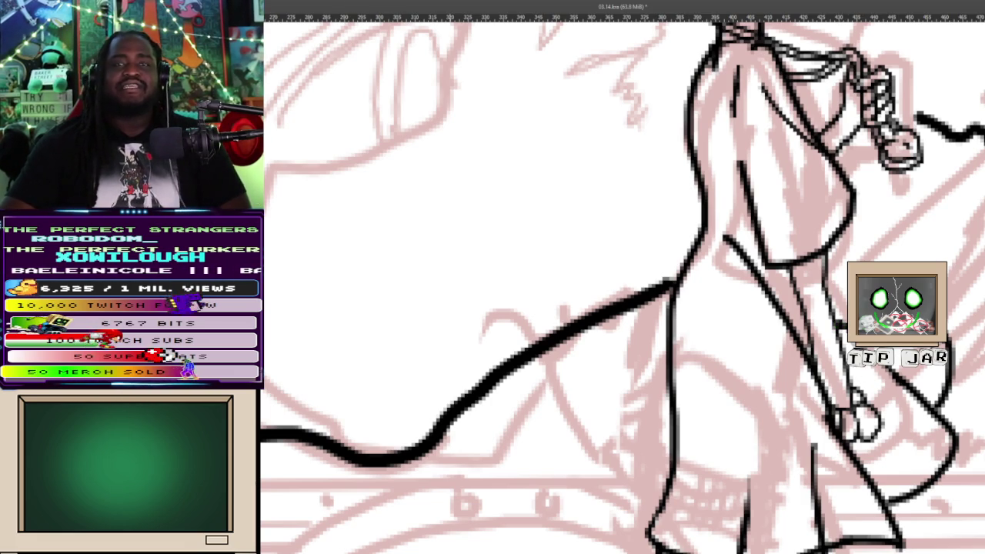
scroll(496, 151, up, 2)
key(minus)
key(minus)
key(minus)
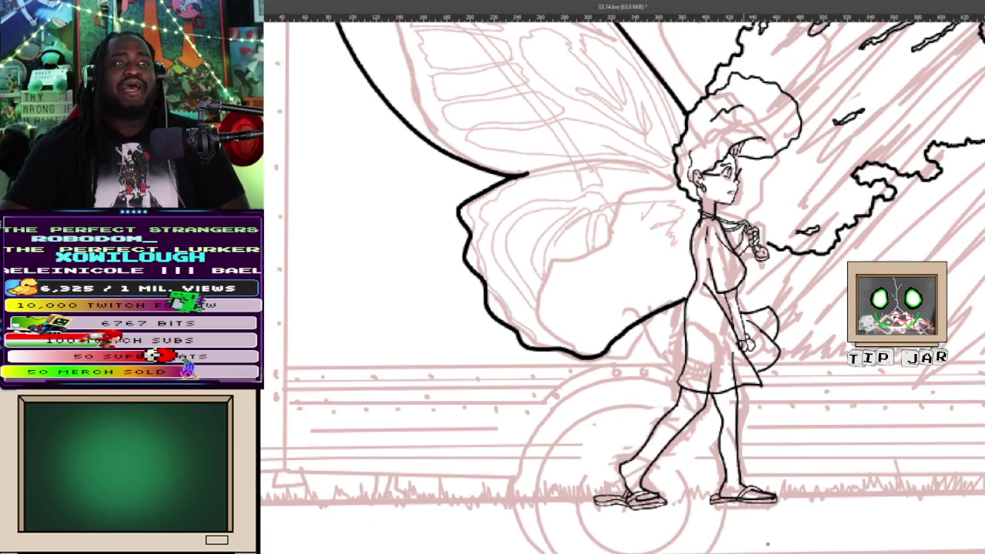
key(plus)
key(plus)
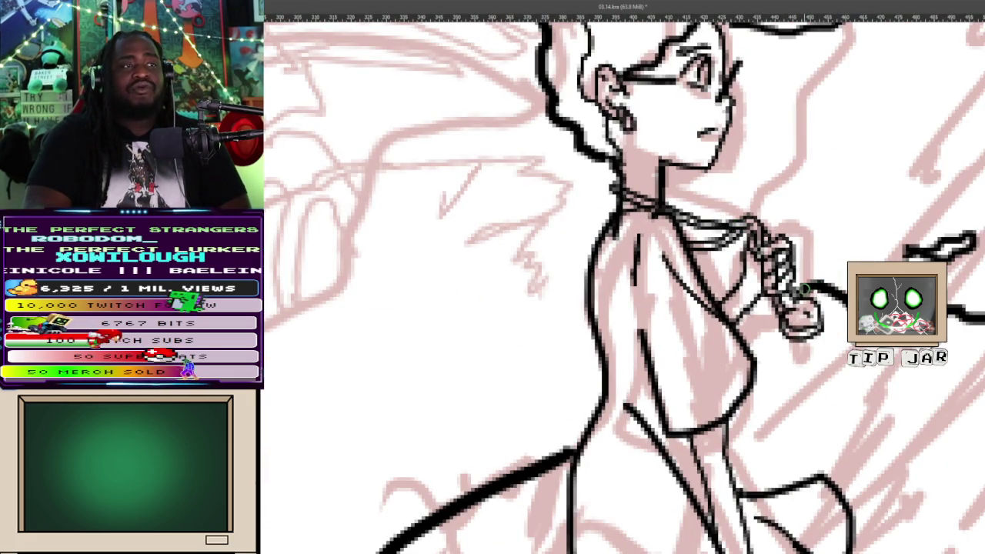
drag(804, 288, 611, 553)
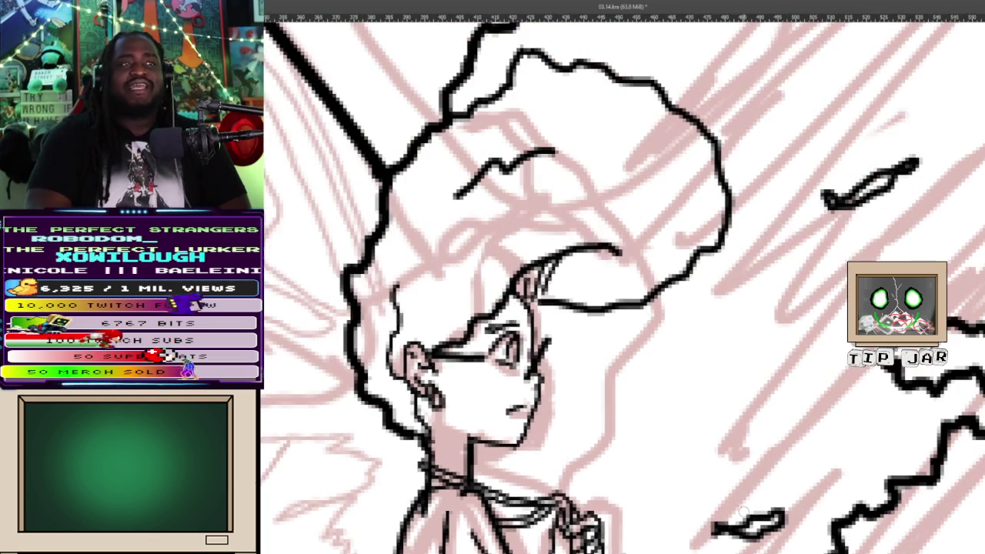
Sketch the first small smoke-puff scribble inside the hair trail
key(minus)
key(minus)
key(plus)
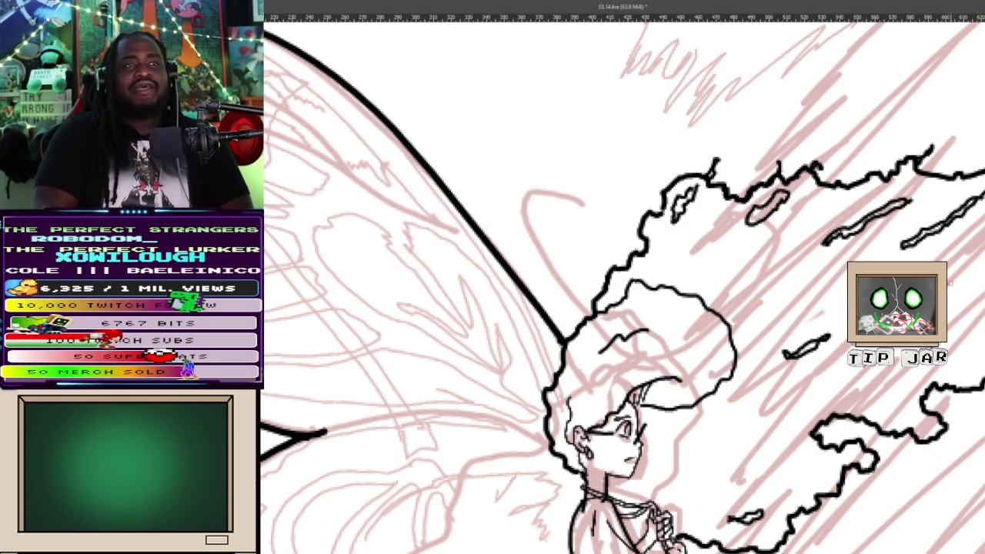
drag(952, 261, 978, 242)
key(ctrl+z)
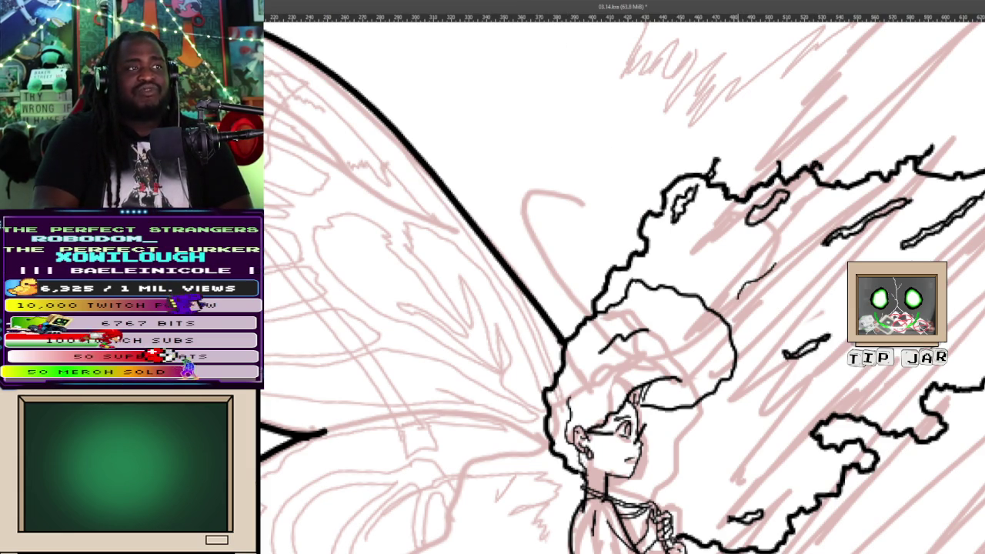
key(ctrl+z)
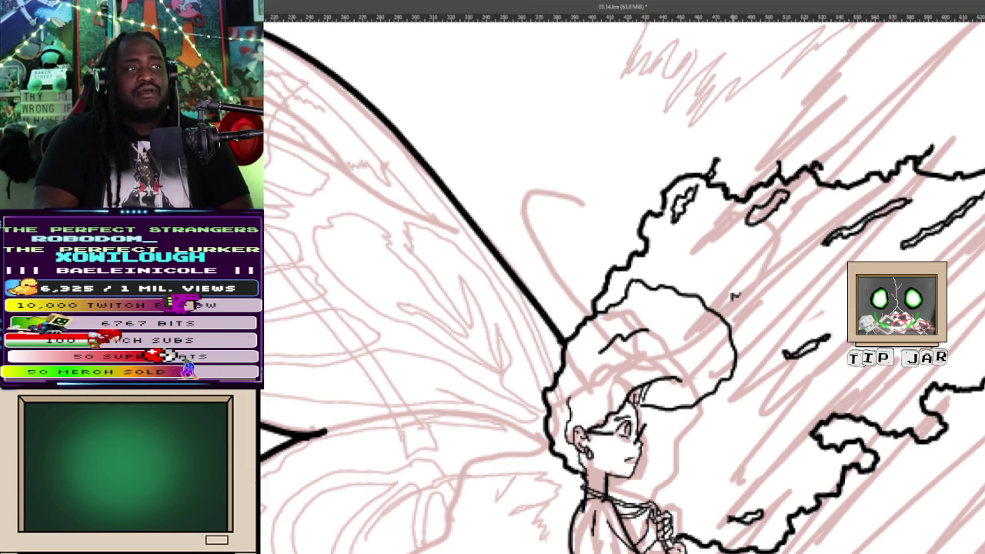
drag(747, 284, 775, 270)
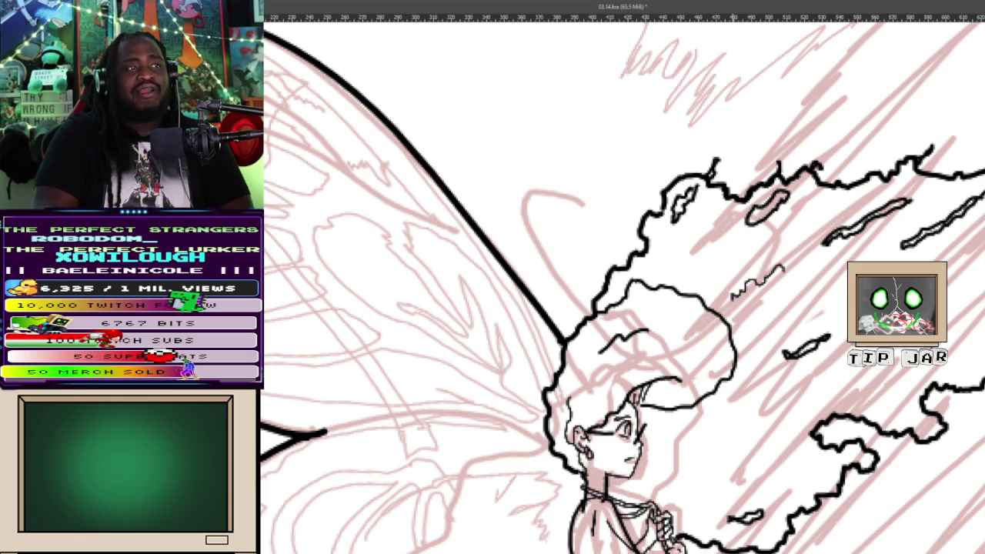
mouse_move(790, 290)
mouse_down()
mouse_move(776, 305)
mouse_move(743, 310)
mouse_up()
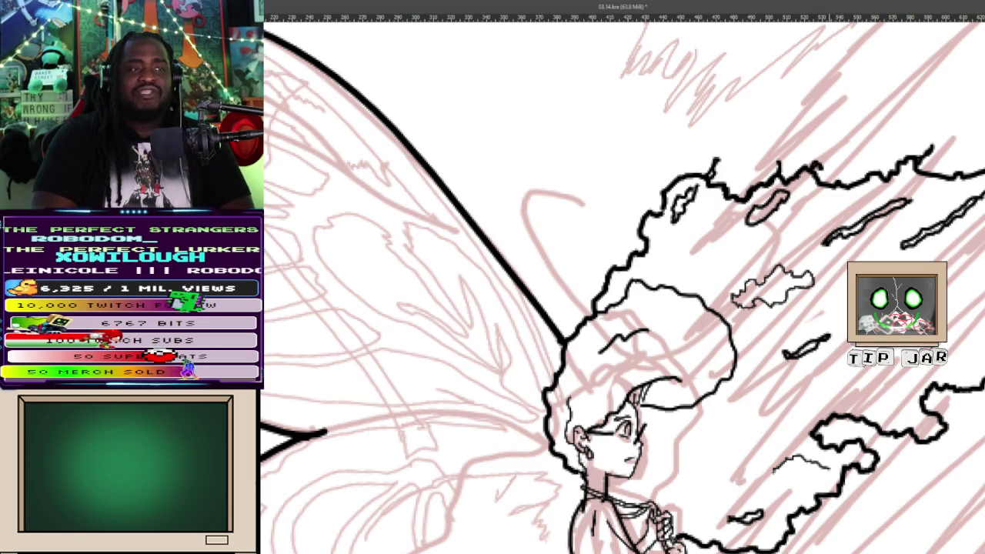
Close the smoke puff's loop and add short wisp strokes on the smoke's right side
drag(793, 492, 803, 476)
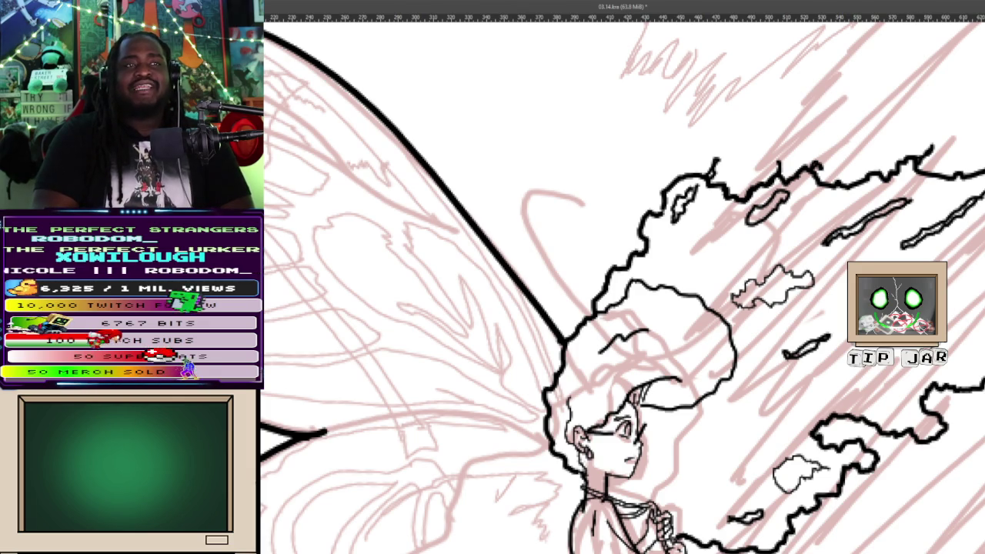
drag(977, 265, 953, 270)
drag(950, 306, 967, 294)
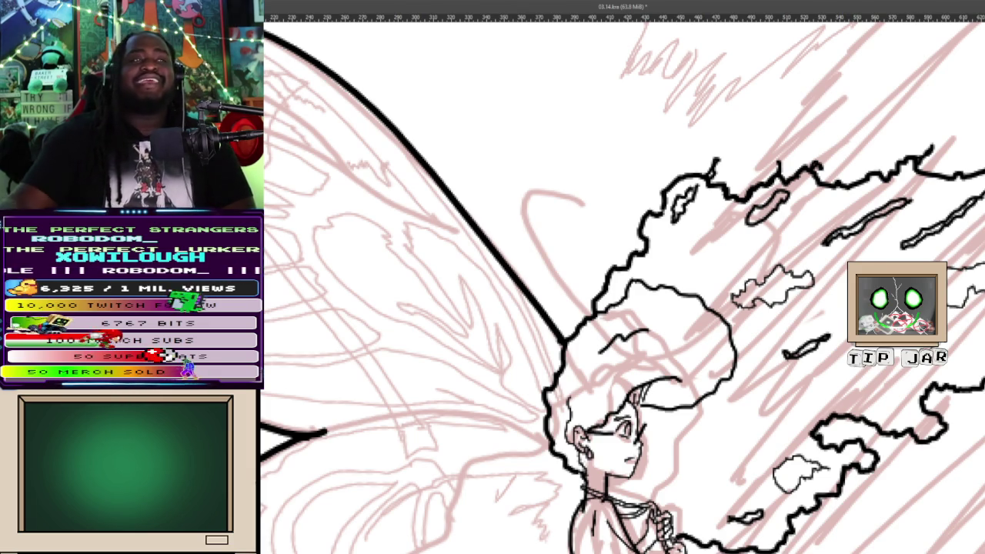
key(2)
scroll(956, 295, up, 3)
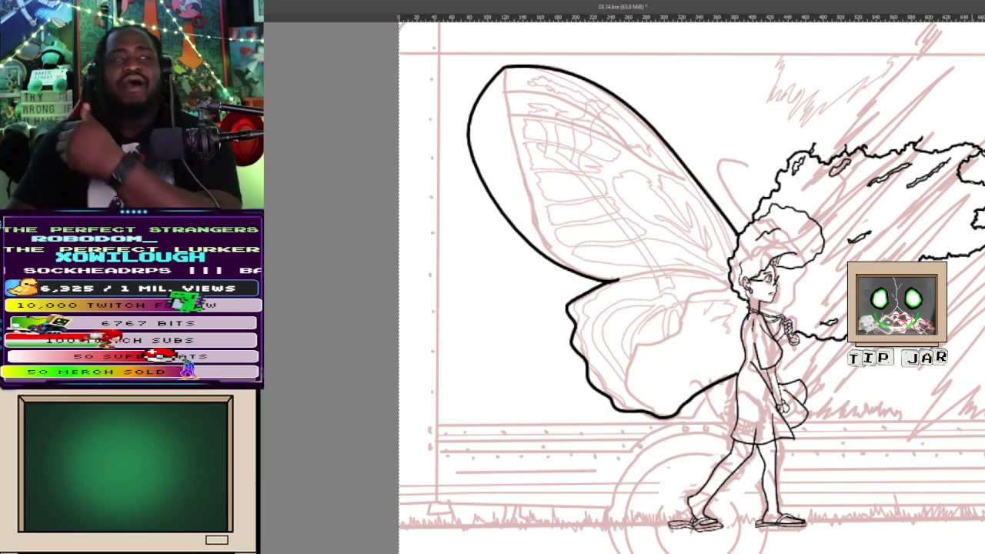
key(2)
key(ctrl+plus)
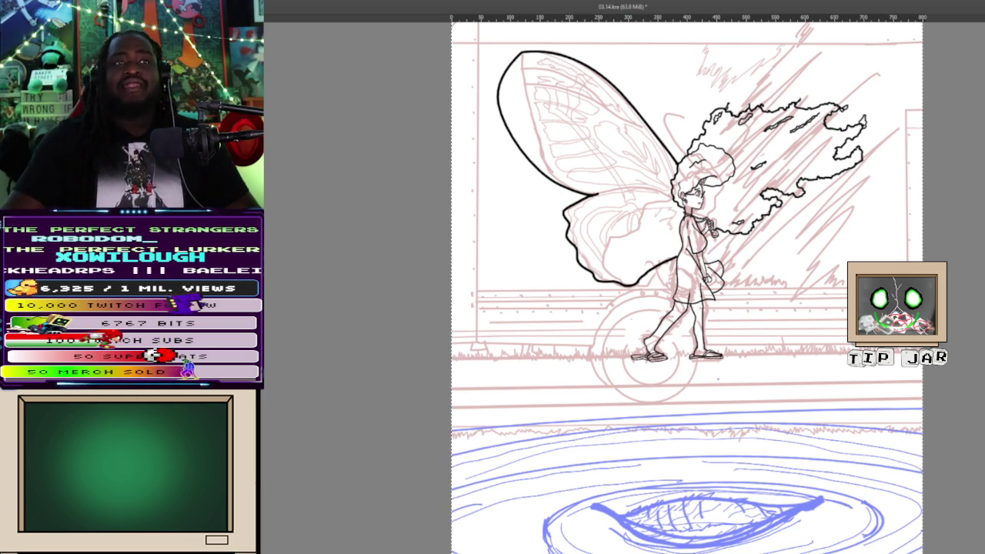
scroll(685, 285, up, 2)
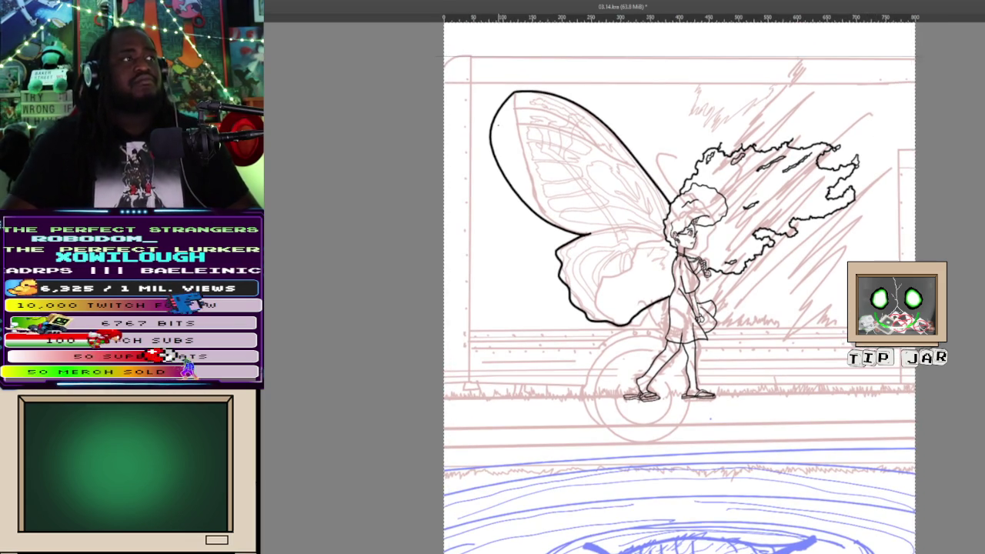
scroll(499, 125, up, 3)
scroll(499, 125, up, 3)
scroll(498, 125, down, 2)
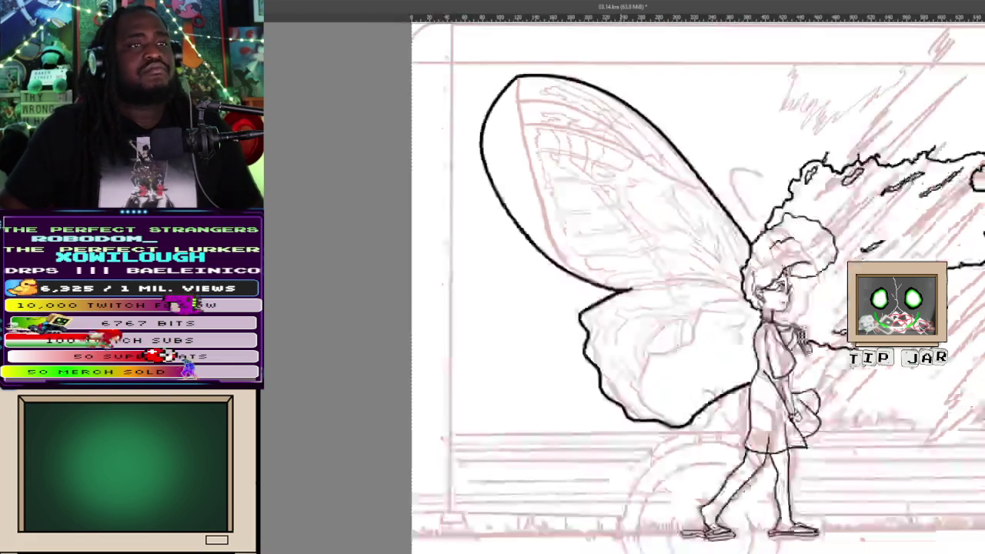
scroll(498, 124, up, 1)
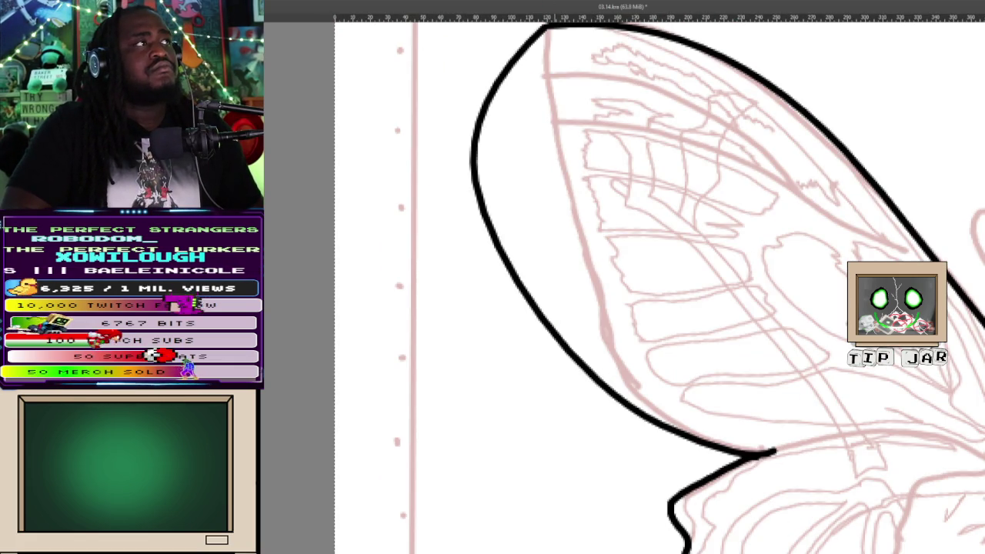
scroll(660, 285, up, 1)
Ink a thin inner line along the wing's top edge, continuing down toward the wingtip
scroll(660, 285, up, 1)
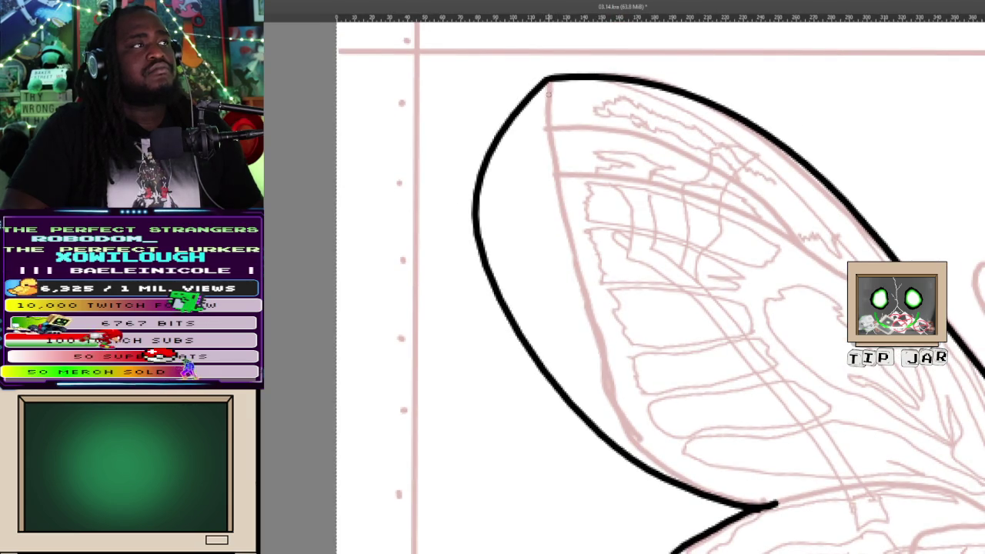
drag(569, 91, 650, 110)
drag(699, 132, 816, 197)
key(ctrl+z)
mouse_move(553, 91)
mouse_down()
mouse_move(620, 97)
mouse_move(698, 123)
mouse_move(756, 154)
mouse_move(877, 260)
mouse_up()
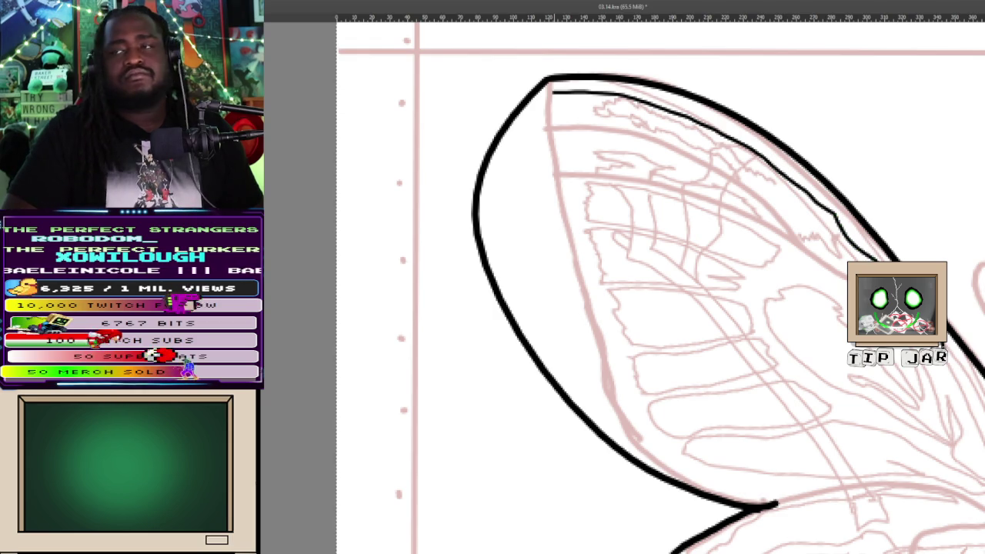
drag(949, 343, 975, 388)
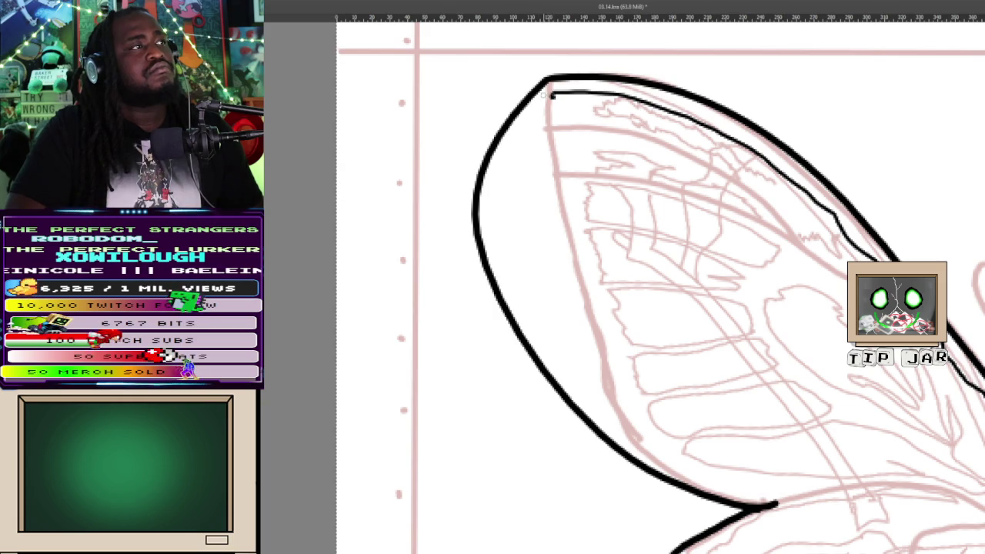
Add the short turn at the upper-left corner and the first stripe band's lower edge
mouse_move(551, 94)
mouse_down()
mouse_move(504, 146)
mouse_move(548, 125)
mouse_move(653, 142)
mouse_move(736, 172)
mouse_move(789, 234)
mouse_move(847, 266)
mouse_up()
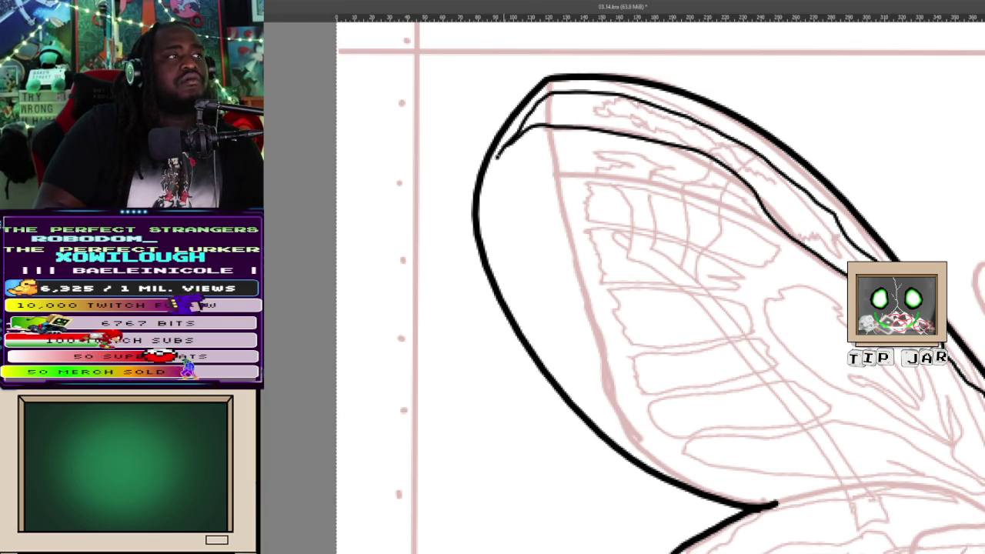
key(ctrl+z)
mouse_move(508, 144)
mouse_down()
mouse_move(493, 190)
mouse_move(576, 179)
mouse_move(654, 191)
mouse_move(768, 228)
mouse_up()
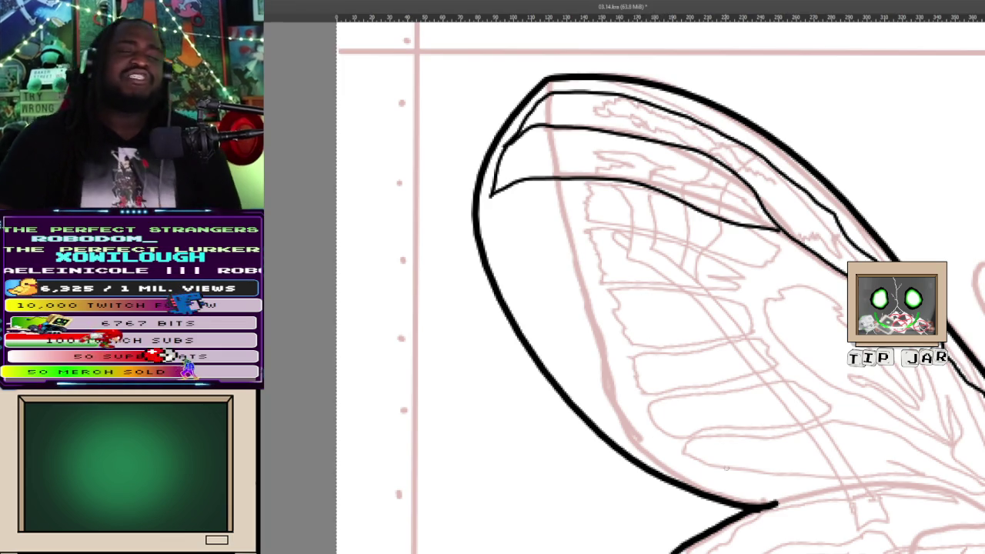
key(ctrl+z)
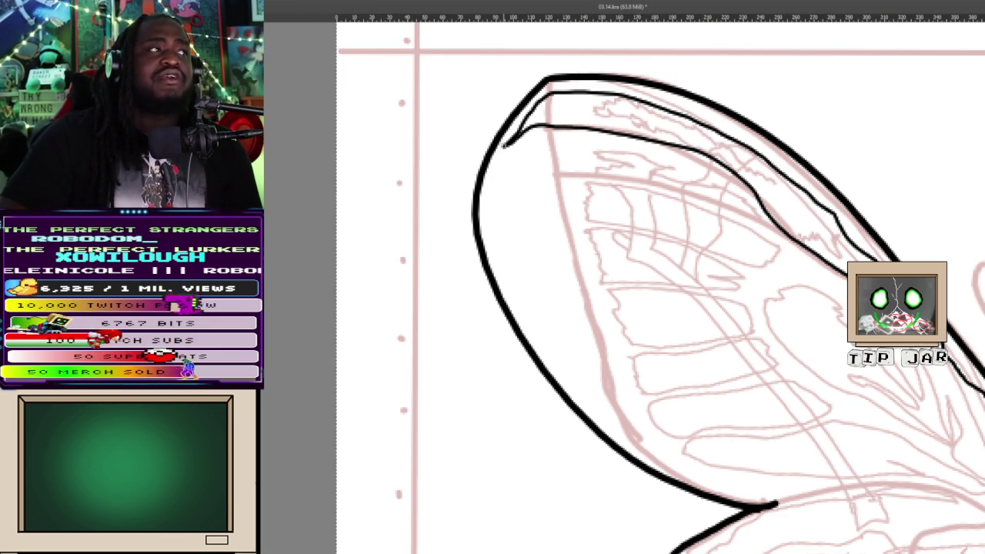
drag(497, 183, 785, 234)
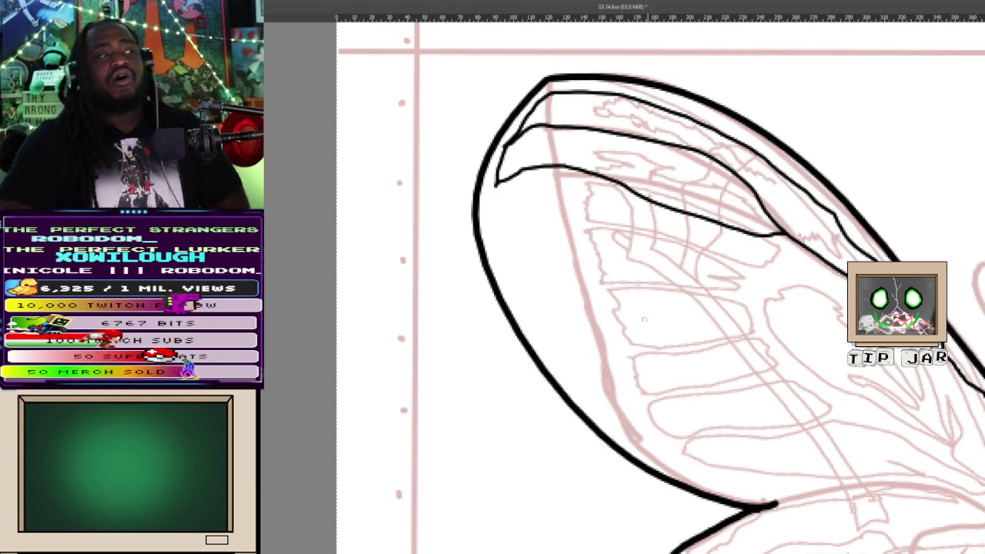
Redraw the upper-left edge stroke and outline the stripe band down the wing's left side
key(ctrl+z)
drag(505, 148, 491, 180)
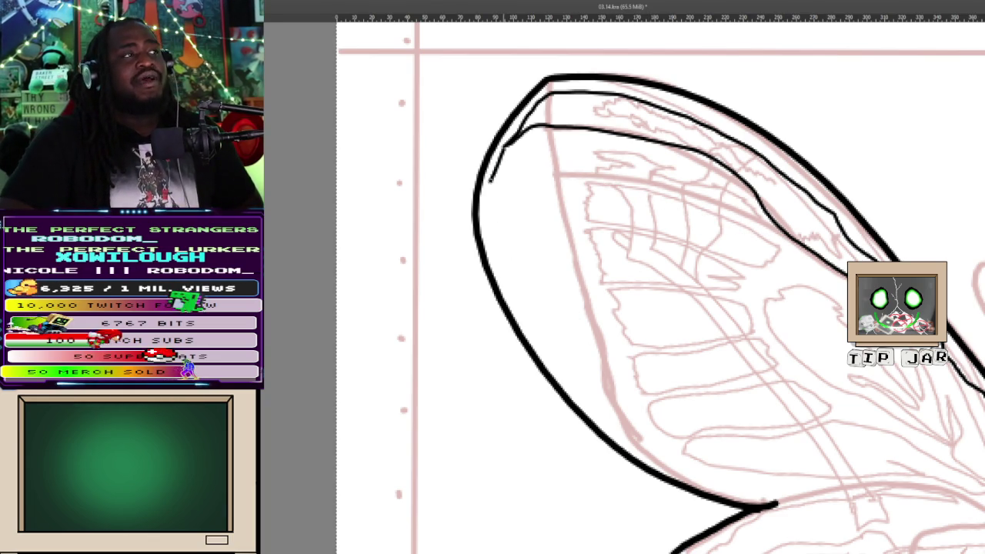
key(ctrl+z)
mouse_move(506, 146)
mouse_down()
mouse_move(494, 173)
mouse_move(541, 168)
mouse_move(775, 225)
mouse_up()
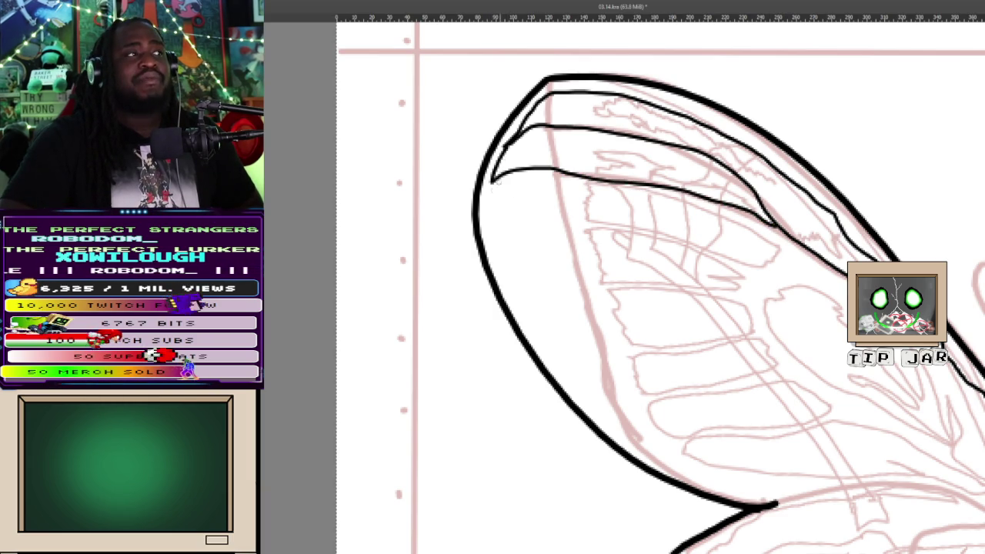
mouse_move(492, 184)
mouse_down()
mouse_move(487, 226)
mouse_move(602, 229)
mouse_move(751, 260)
mouse_move(779, 247)
mouse_move(647, 185)
mouse_up()
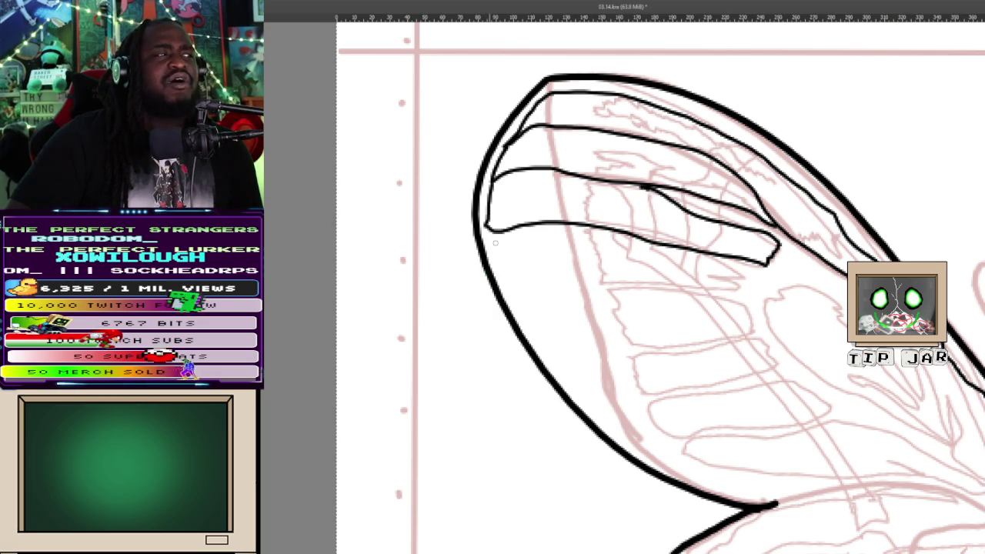
drag(497, 244, 735, 263)
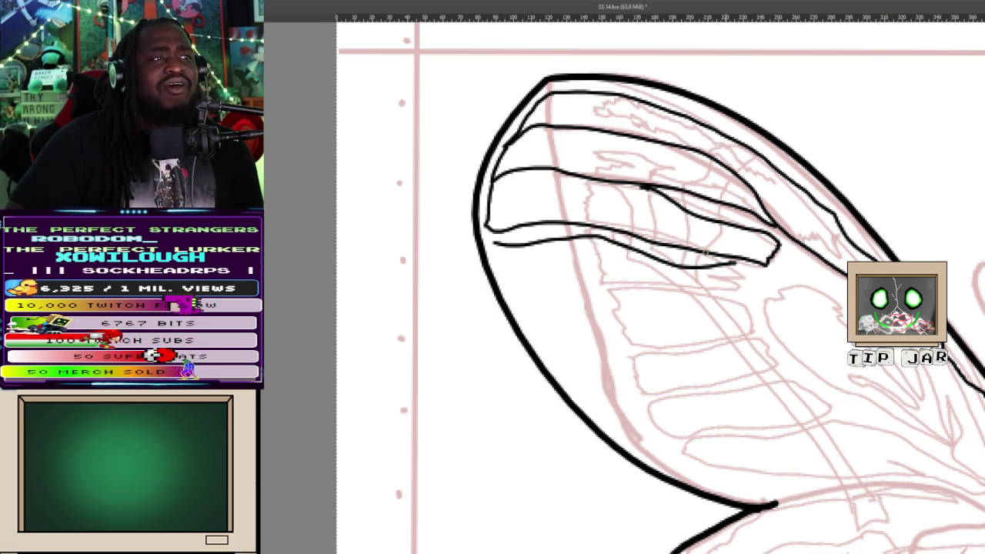
key(ctrl+z)
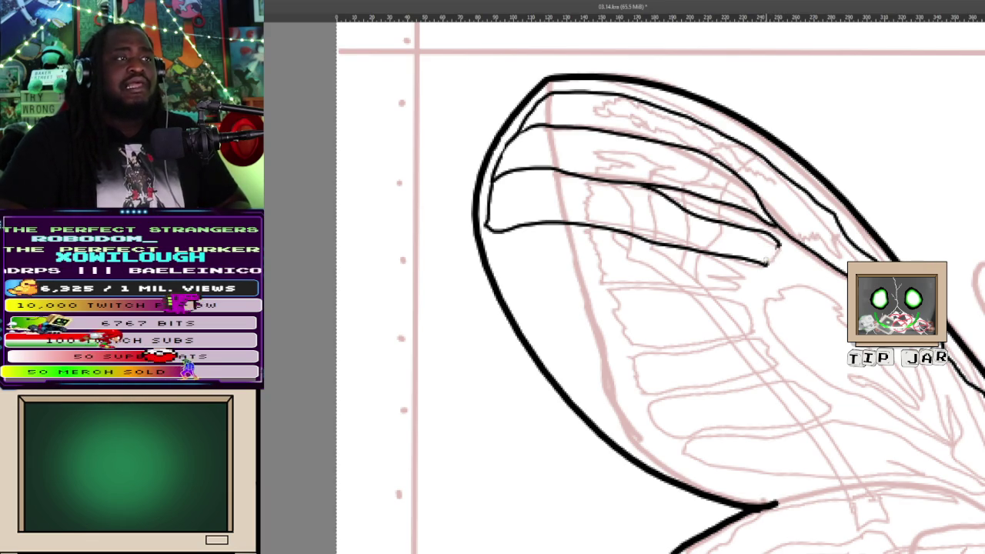
Extend the lower band lines rightward and add jagged torn marks at the band ends
drag(762, 248, 780, 267)
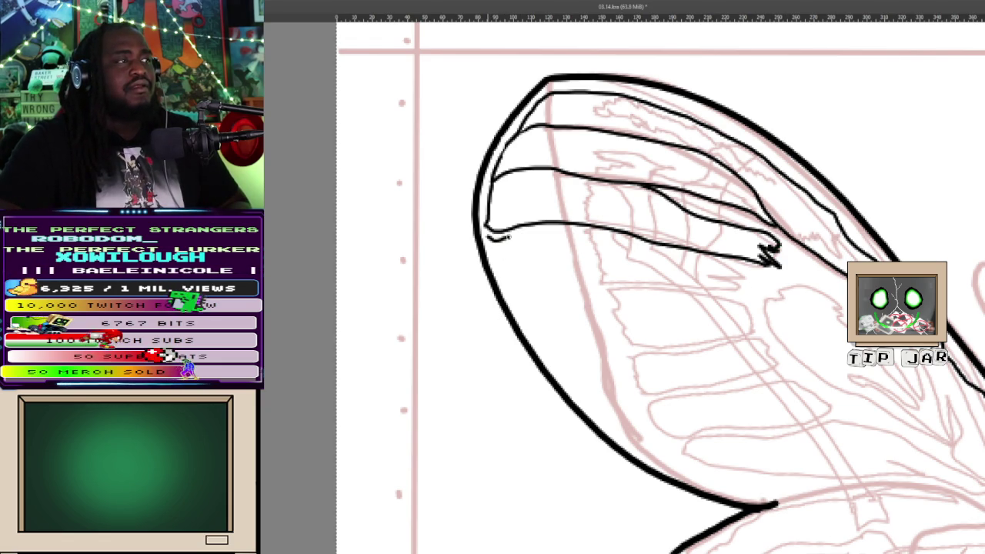
mouse_move(577, 228)
mouse_down()
mouse_move(741, 276)
mouse_move(699, 282)
mouse_up()
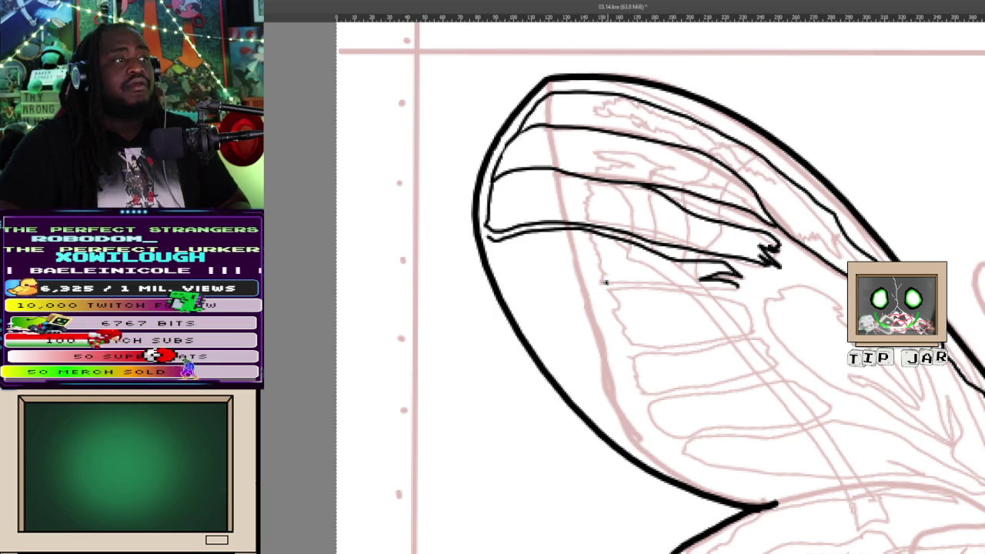
drag(502, 268, 492, 243)
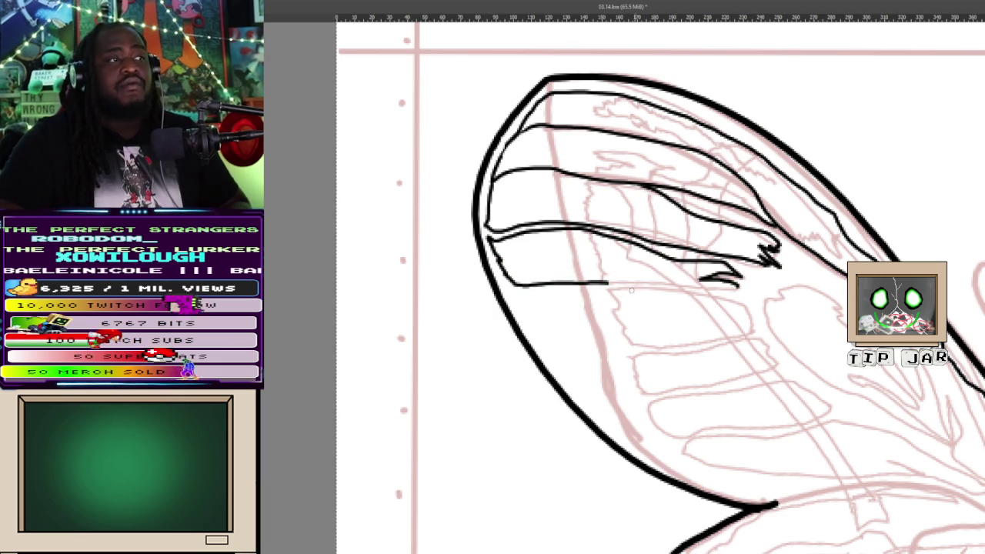
drag(609, 283, 620, 282)
drag(702, 286, 744, 291)
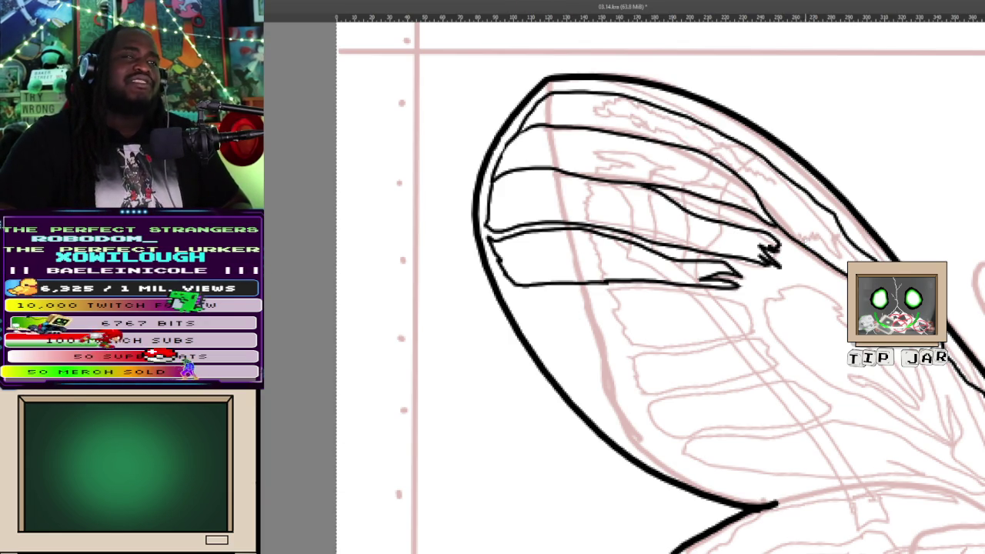
drag(799, 245, 846, 254)
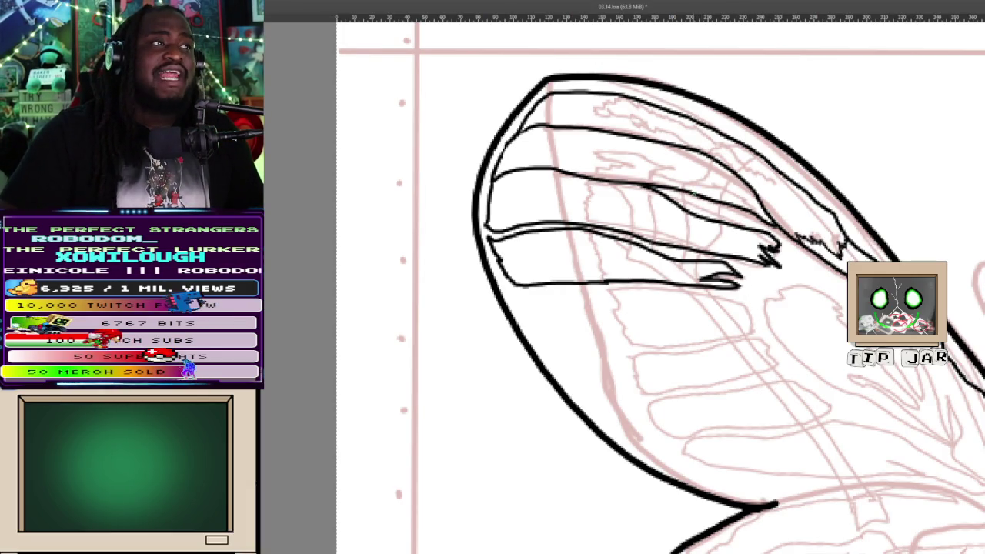
drag(700, 192, 728, 167)
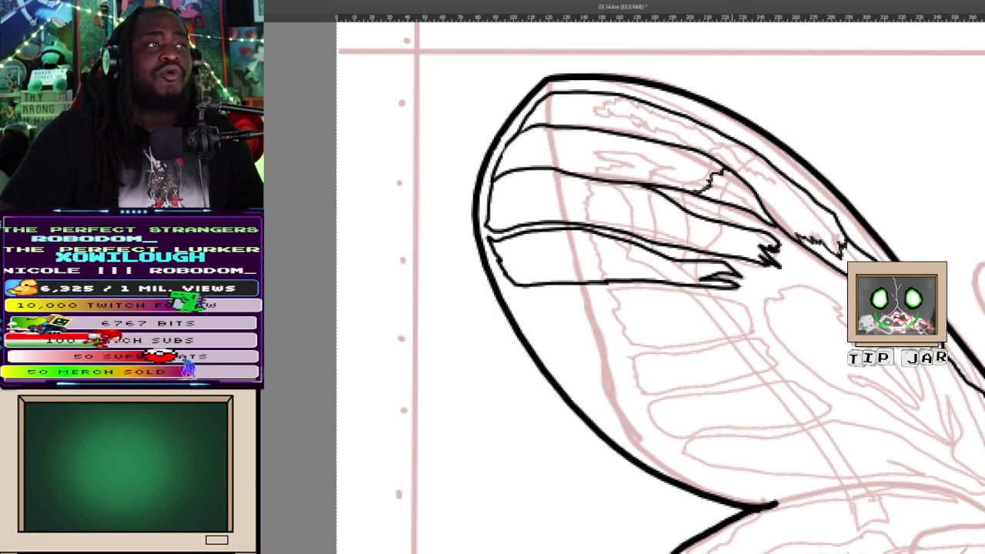
drag(667, 247, 726, 227)
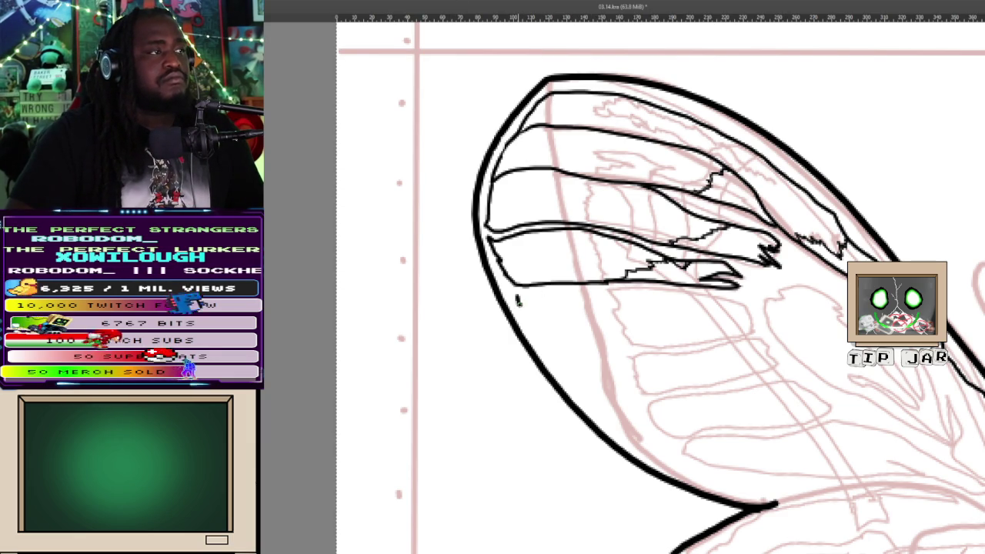
Outline the top and lower edges of the lowest stripe band, then zoom out to the page
drag(532, 322, 548, 350)
mouse_move(609, 355)
mouse_down()
mouse_move(715, 336)
mouse_move(732, 300)
mouse_up()
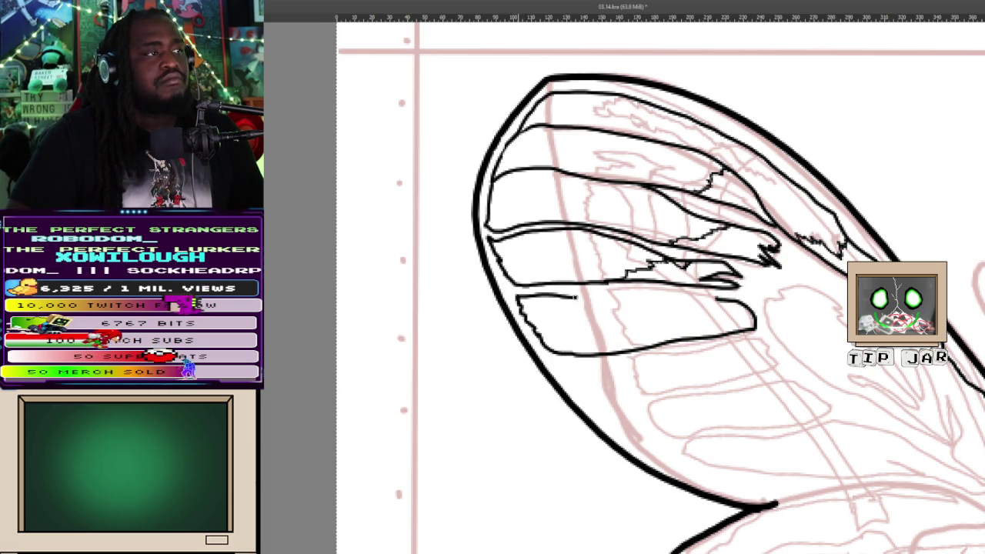
drag(621, 293, 708, 291)
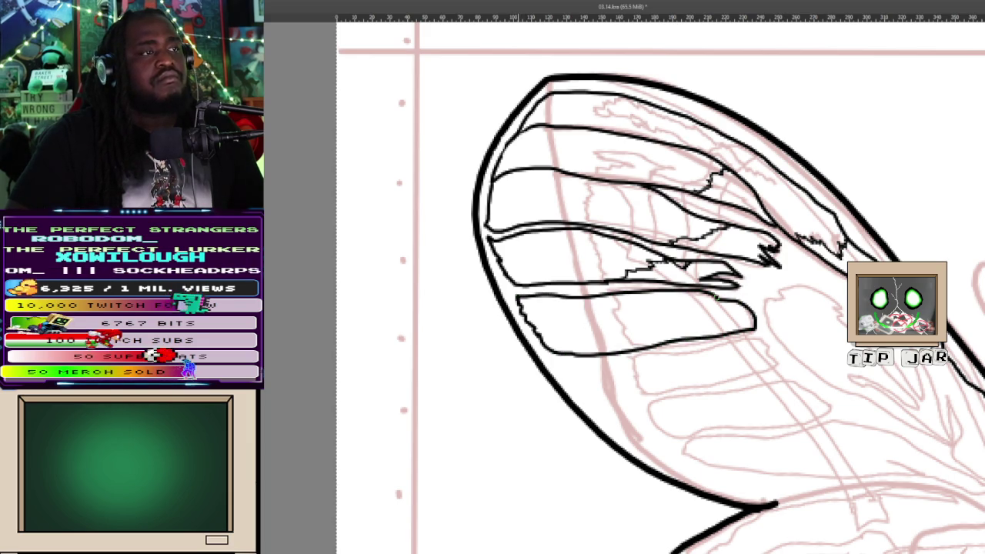
key(ctrl+z)
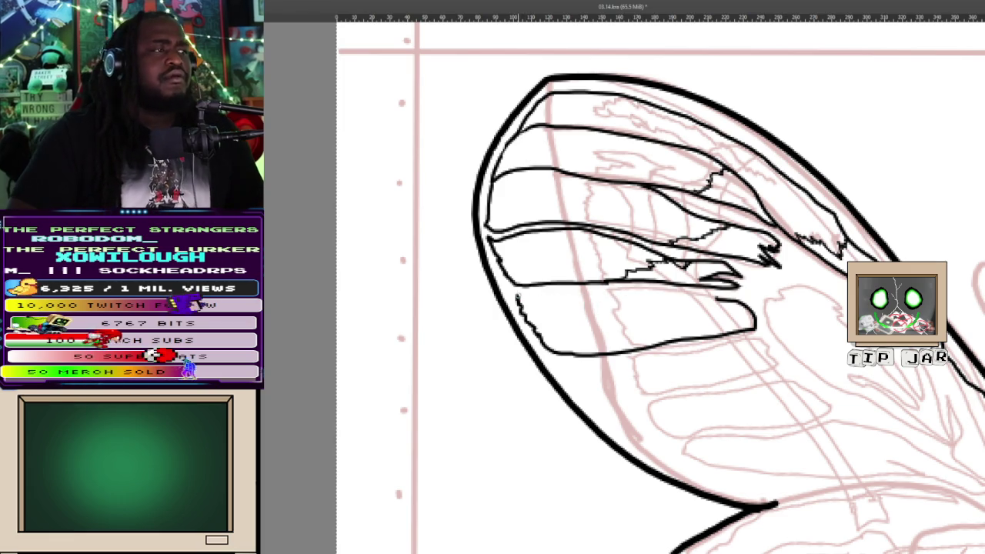
drag(517, 297, 704, 294)
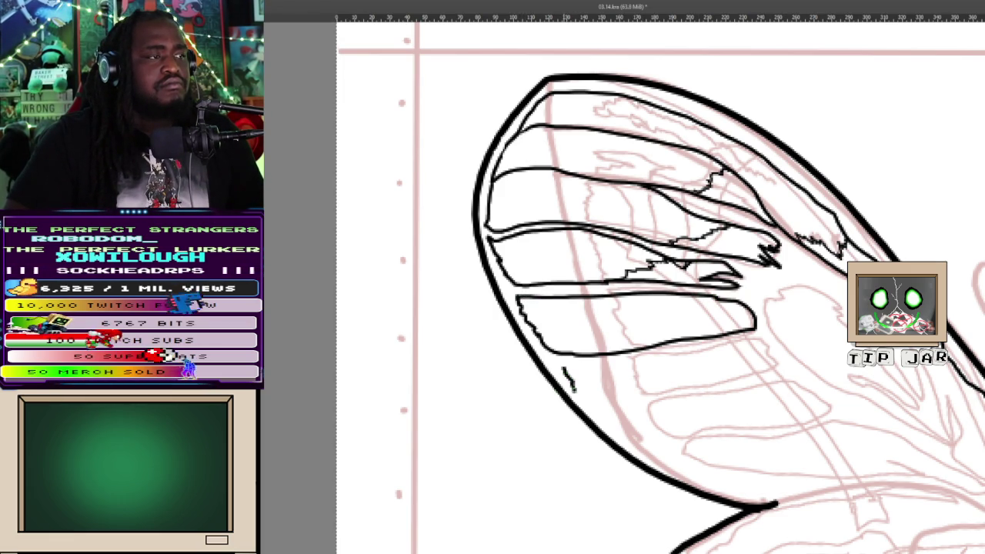
drag(593, 402, 782, 362)
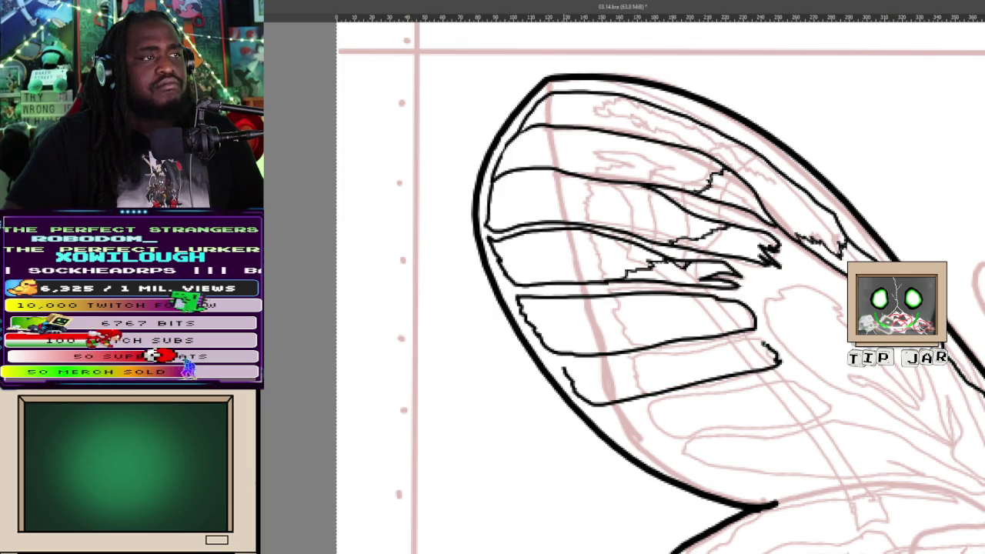
drag(590, 372, 762, 341)
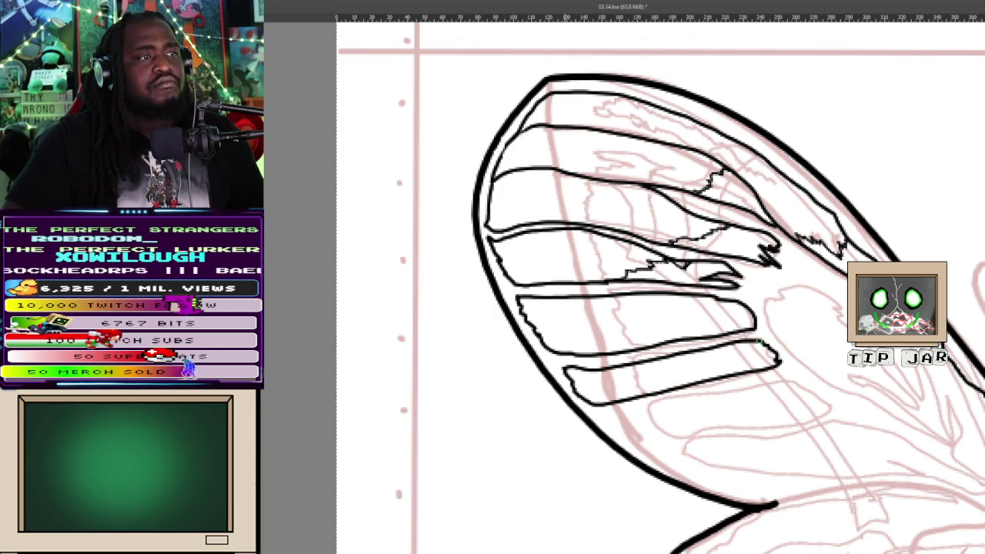
key(minus)
key(minus)
key(minus)
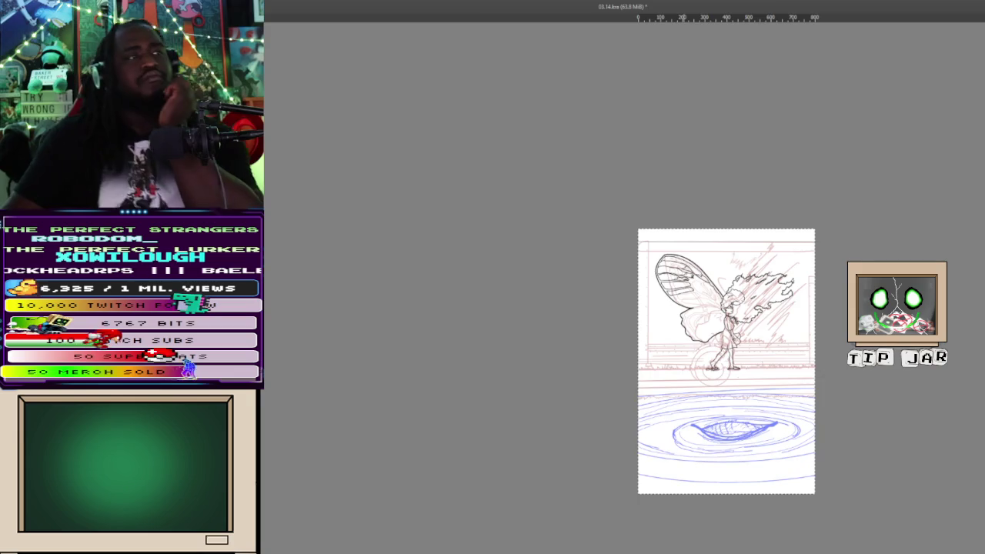
Zoom back in on the lower stripe bands of the upper wing
key(plus)
key(plus)
key(plus)
key(plus)
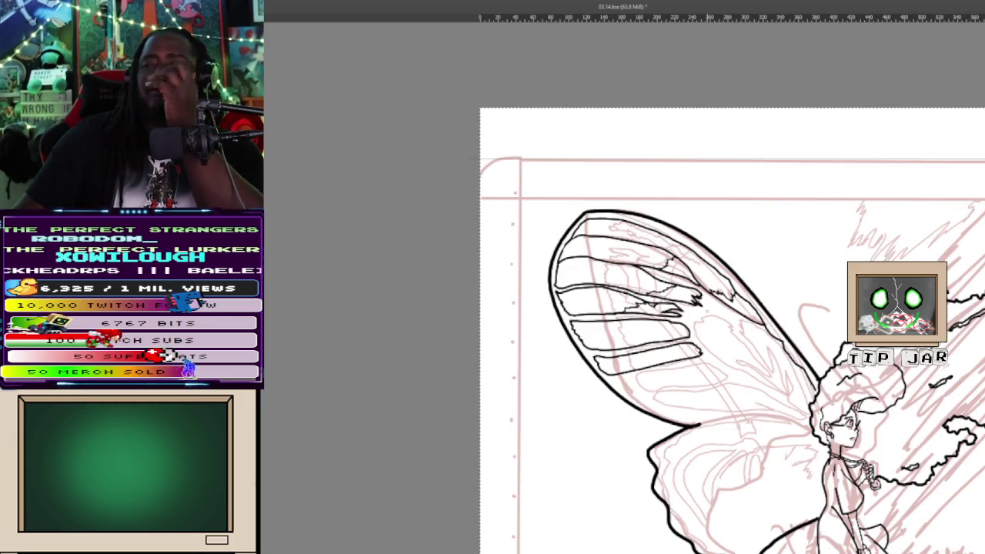
scroll(706, 325, up, 1)
scroll(707, 325, up, 1)
scroll(707, 325, up, 1)
scroll(662, 231, up, 2)
scroll(662, 231, down, 1)
key(minus)
key(plus)
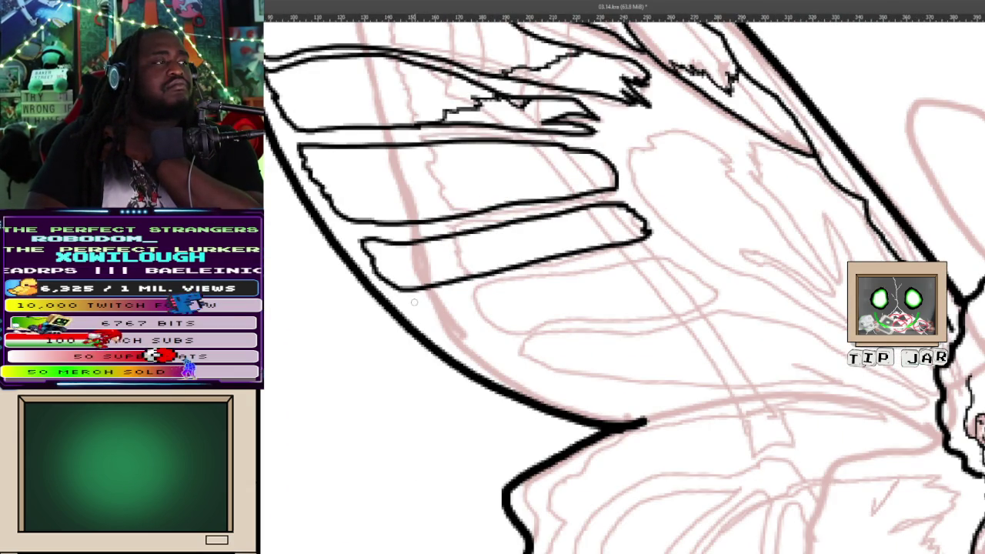
Ink the edges of two stripe bands along the wing's bottom, redrawing one overlong stroke
drag(429, 320, 444, 333)
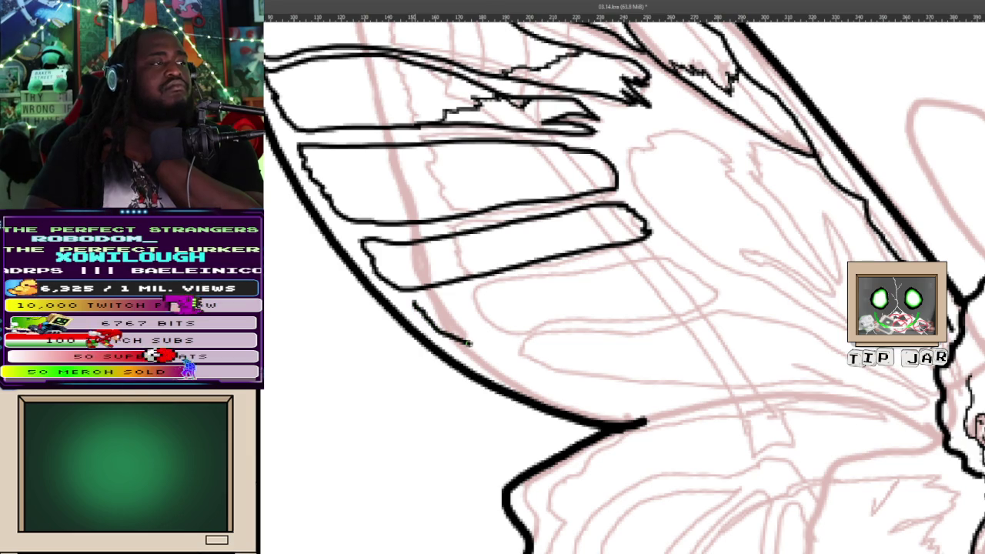
mouse_move(504, 338)
mouse_down()
mouse_move(557, 318)
mouse_move(643, 312)
mouse_move(710, 288)
mouse_up()
mouse_move(416, 302)
mouse_down()
mouse_move(648, 251)
mouse_move(677, 262)
mouse_move(696, 286)
mouse_up()
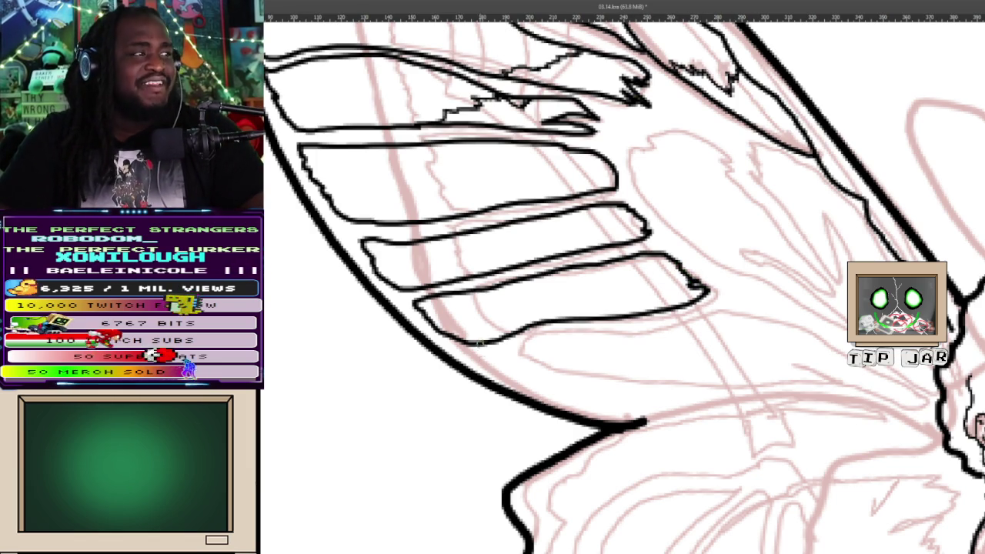
mouse_move(488, 356)
mouse_down()
mouse_move(523, 377)
mouse_move(622, 381)
mouse_move(695, 379)
mouse_move(789, 356)
mouse_move(835, 377)
mouse_up()
key(ctrl+z)
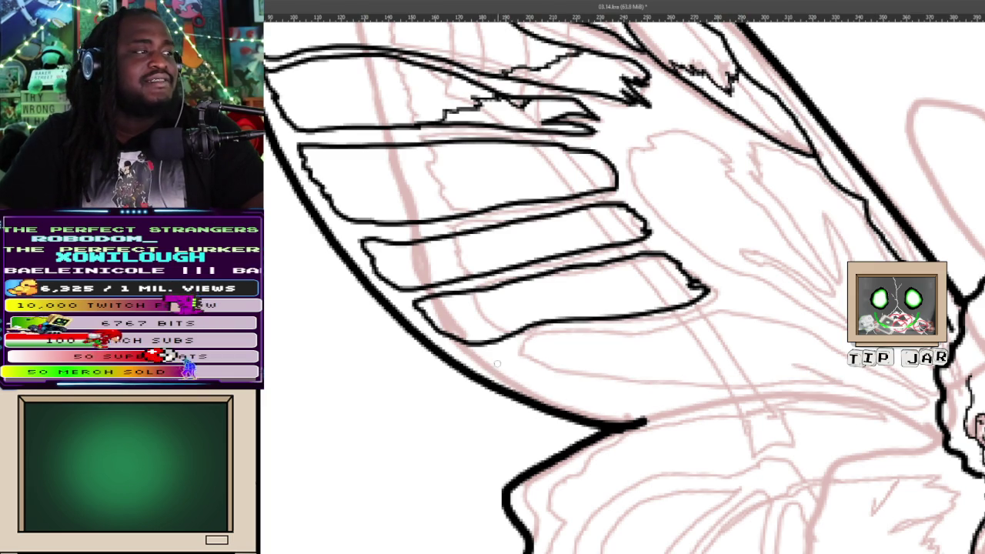
mouse_move(528, 377)
mouse_down()
mouse_move(768, 365)
mouse_move(899, 409)
mouse_up()
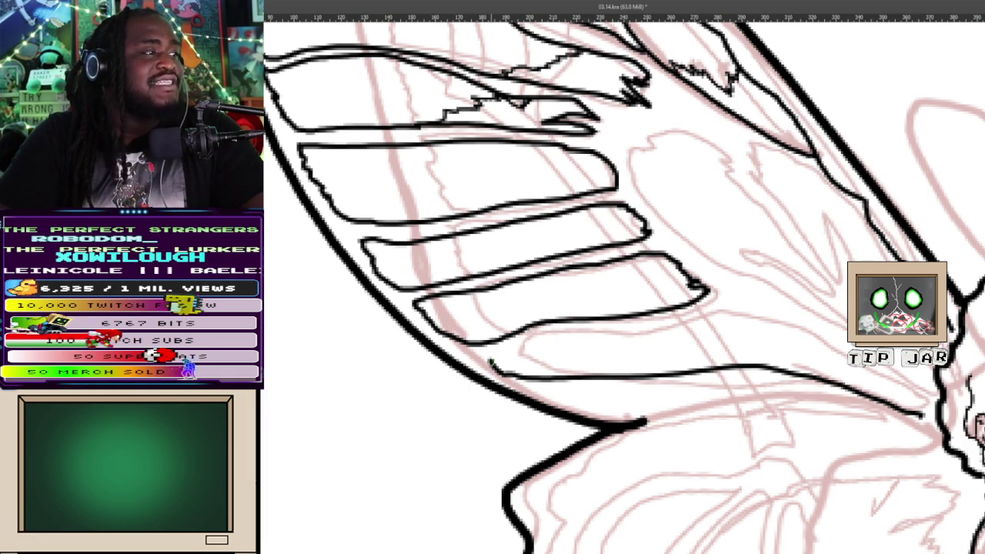
mouse_move(566, 327)
mouse_down()
mouse_move(614, 331)
mouse_move(736, 305)
mouse_move(847, 353)
mouse_up()
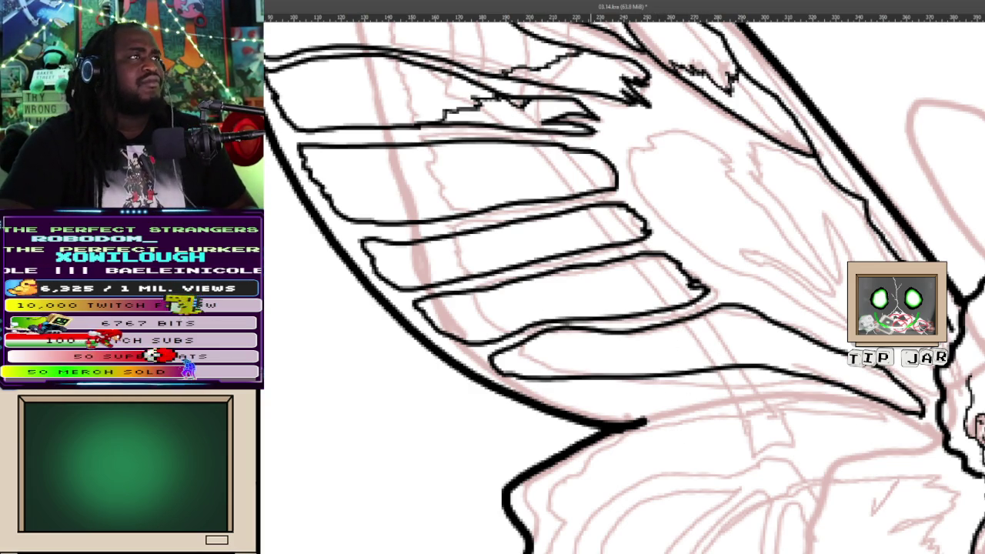
scroll(623, 285, up, 1)
scroll(624, 285, up, 3)
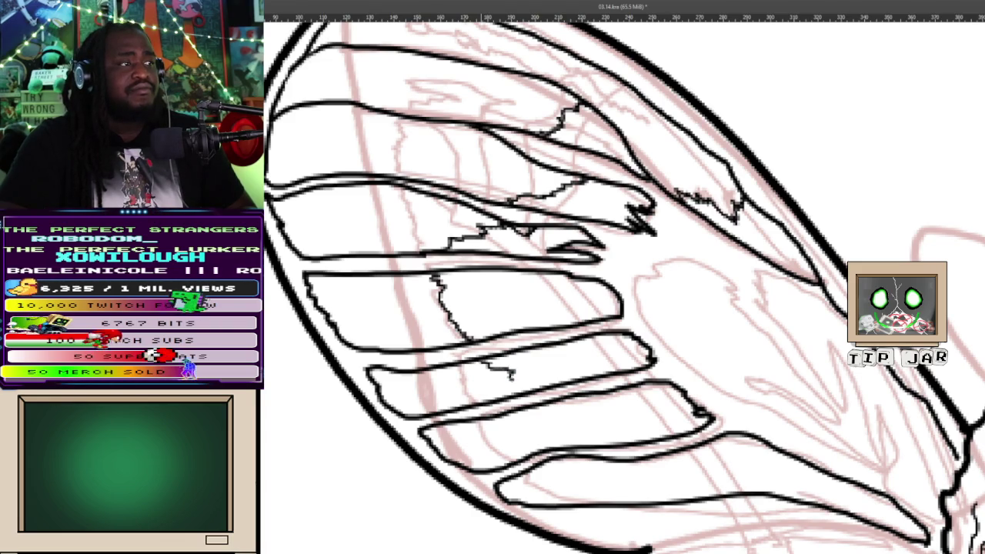
Add jagged tear strokes through the lower bands and erase a small stray bit of line
drag(531, 385, 546, 380)
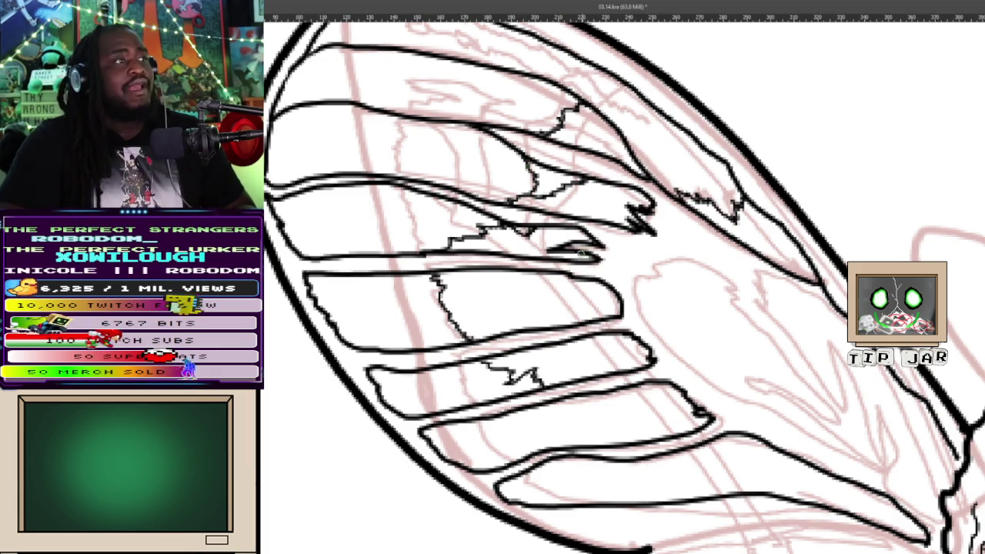
drag(533, 198, 543, 196)
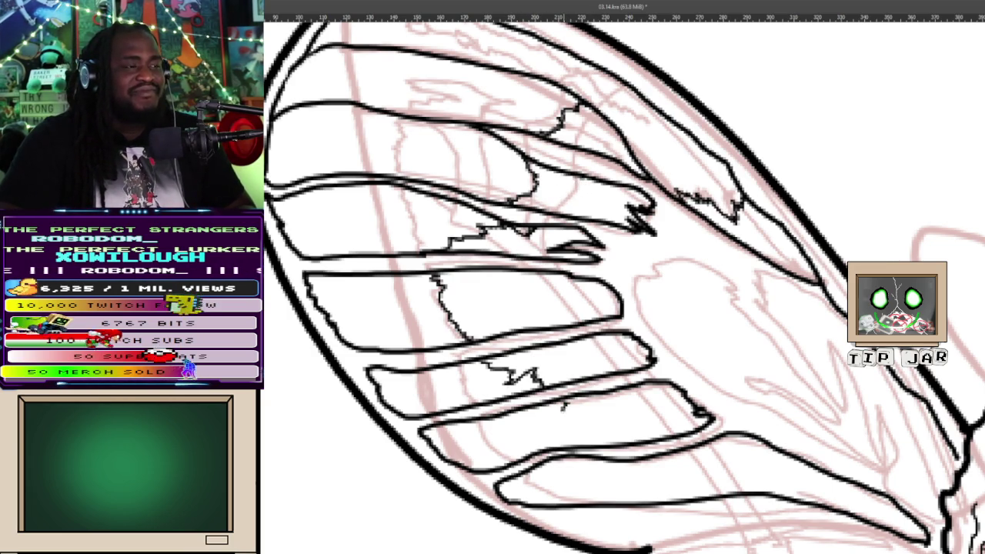
mouse_move(567, 408)
mouse_down()
mouse_move(561, 423)
mouse_move(574, 419)
mouse_up()
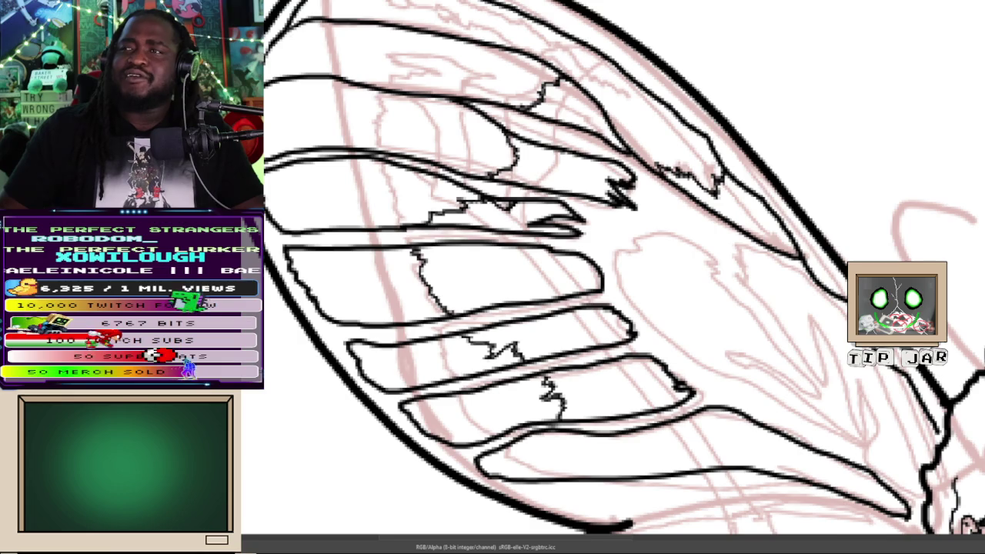
Bring the rulers back with the status bar hidden, nudging the wing view slightly left
key(Tab)
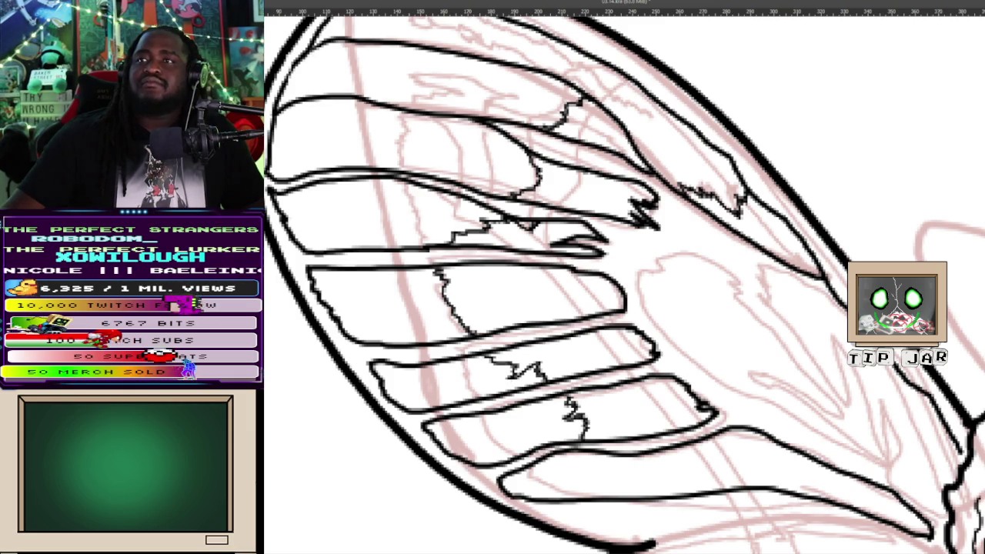
mouse_move(616, 308)
mouse_down()
mouse_move(604, 307)
mouse_move(633, 302)
mouse_up()
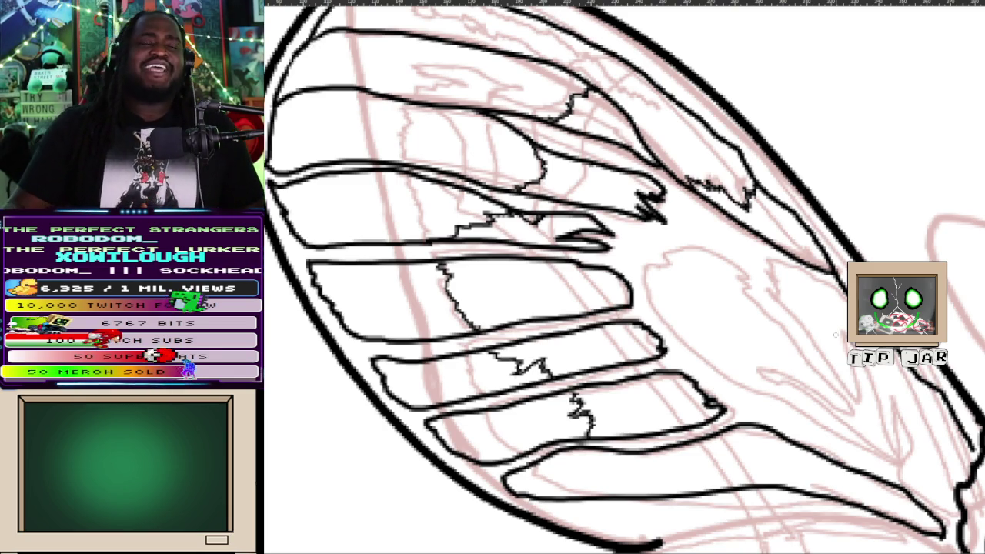
scroll(836, 335, up, 3)
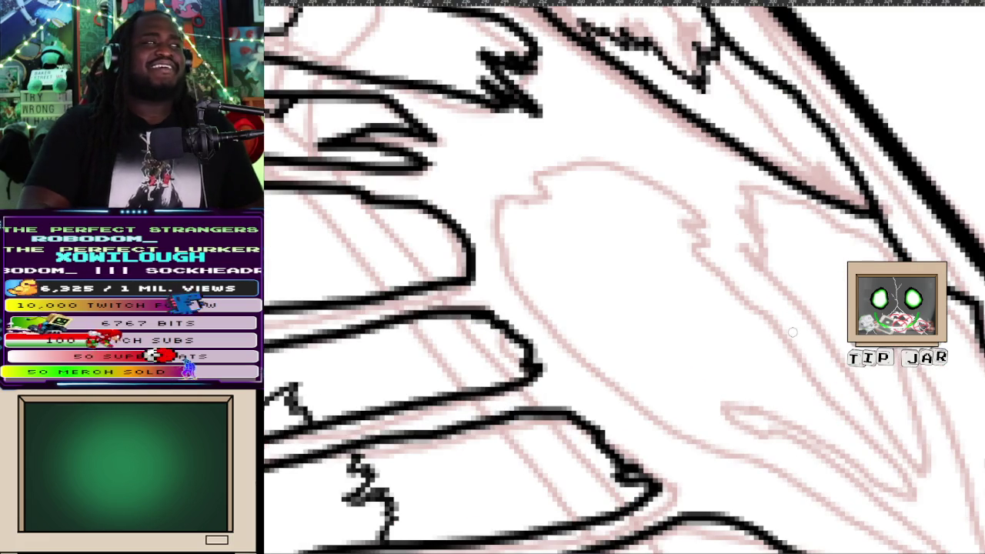
Ink a hooked torn feather edge, a feather line along the pink sketch, and the wing's right edge
mouse_move(523, 193)
mouse_down()
mouse_move(548, 162)
mouse_move(589, 143)
mouse_move(697, 231)
mouse_up()
key(ctrl+z)
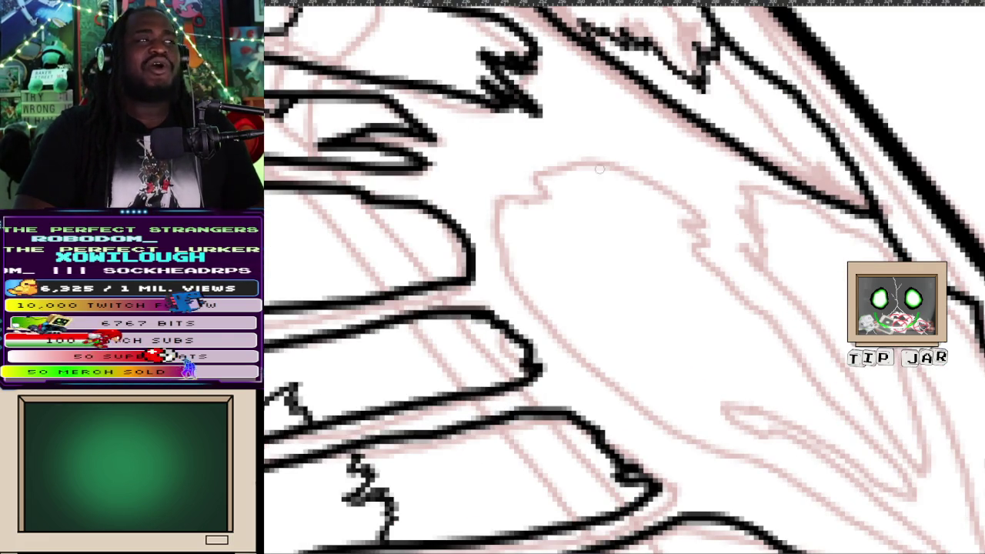
mouse_move(535, 173)
mouse_down()
mouse_move(639, 171)
mouse_move(712, 228)
mouse_move(696, 226)
mouse_move(720, 273)
mouse_move(793, 342)
mouse_move(817, 394)
mouse_move(874, 434)
mouse_move(916, 494)
mouse_up()
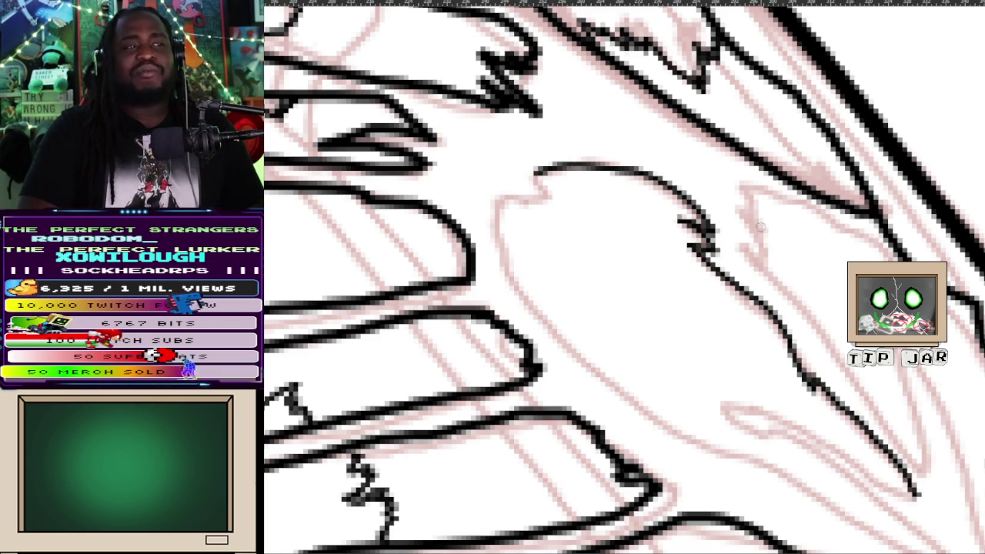
mouse_move(743, 250)
mouse_down()
mouse_move(884, 418)
mouse_move(920, 493)
mouse_up()
mouse_move(746, 262)
mouse_down()
mouse_move(766, 245)
mouse_move(743, 185)
mouse_move(805, 202)
mouse_move(882, 260)
mouse_up()
drag(948, 314, 981, 390)
Ink a short stroke, a long feather line down the wing, and a thin parallel line beside it
drag(770, 423, 524, 200)
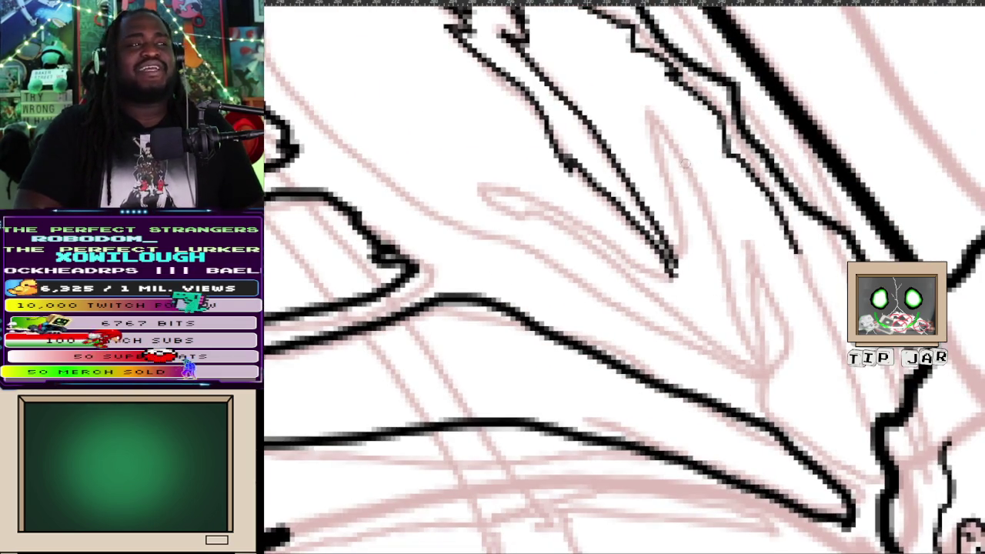
mouse_move(671, 270)
mouse_down()
mouse_move(682, 235)
mouse_move(639, 121)
mouse_move(700, 177)
mouse_move(755, 358)
mouse_move(743, 241)
mouse_move(797, 373)
mouse_move(751, 354)
mouse_up()
mouse_move(797, 237)
mouse_down()
mouse_move(822, 277)
mouse_move(850, 385)
mouse_move(876, 427)
mouse_up()
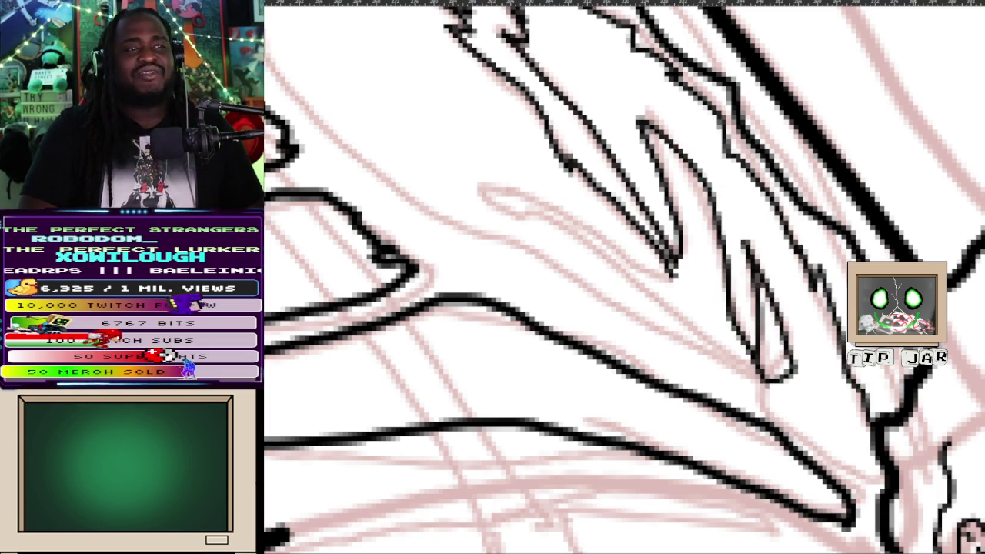
drag(820, 225, 893, 394)
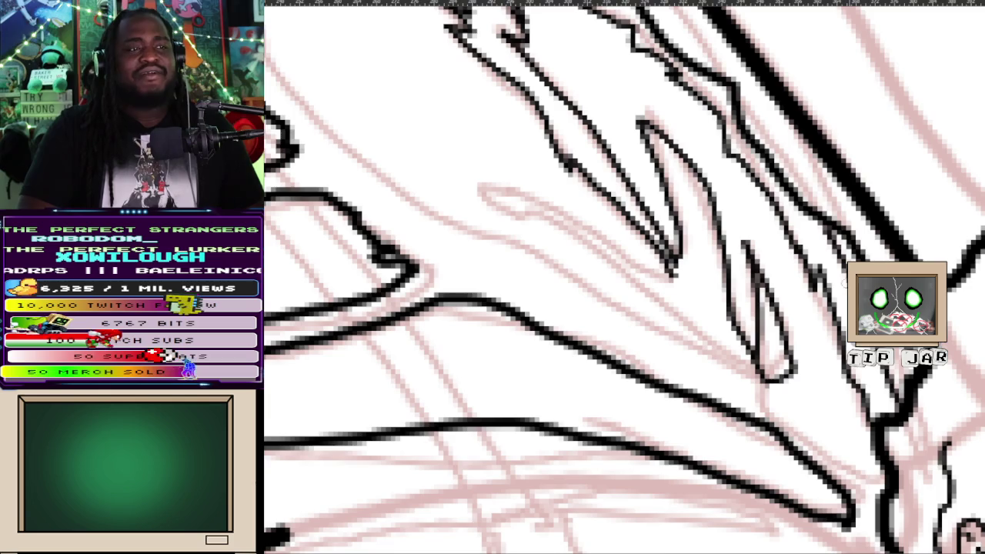
scroll(616, 278, right, 1)
Ink a looping feather tip with its outline and a shorter parallel line, discarding trial strokes
mouse_move(520, 208)
mouse_down()
mouse_move(444, 201)
mouse_move(539, 232)
mouse_move(581, 283)
mouse_move(685, 361)
mouse_move(747, 385)
mouse_up()
mouse_move(520, 214)
mouse_down()
mouse_move(567, 231)
mouse_move(663, 314)
mouse_move(701, 366)
mouse_up()
drag(647, 278, 689, 314)
key(ctrl+z)
key(ctrl+z)
key(ctrl+z)
drag(520, 205, 641, 299)
key(ctrl+z)
mouse_move(520, 205)
mouse_down()
mouse_move(677, 342)
mouse_move(616, 260)
mouse_move(654, 285)
mouse_up()
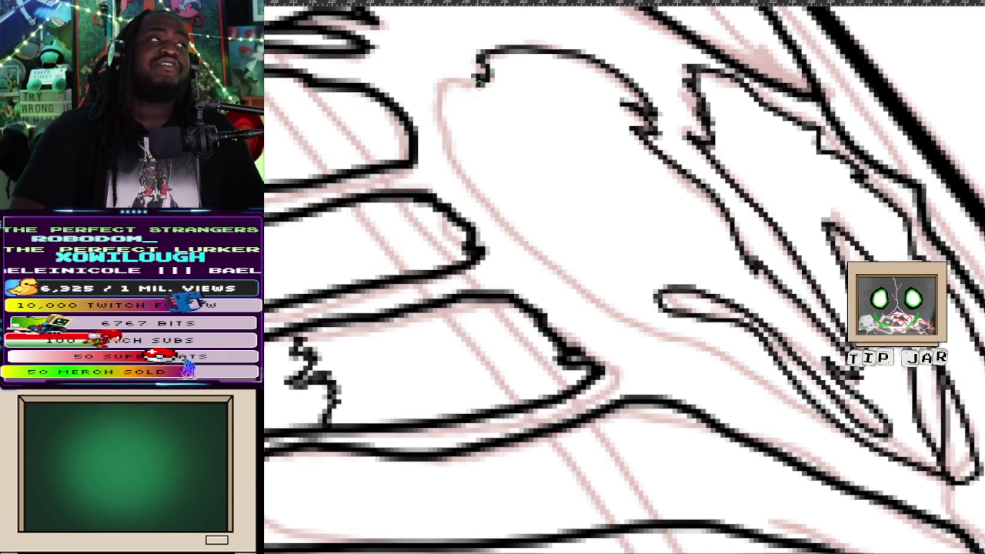
Extend the feather line from a short top stroke down-right along the wing band
drag(440, 69, 440, 114)
mouse_move(444, 165)
mouse_down()
mouse_move(602, 317)
mouse_move(639, 332)
mouse_up()
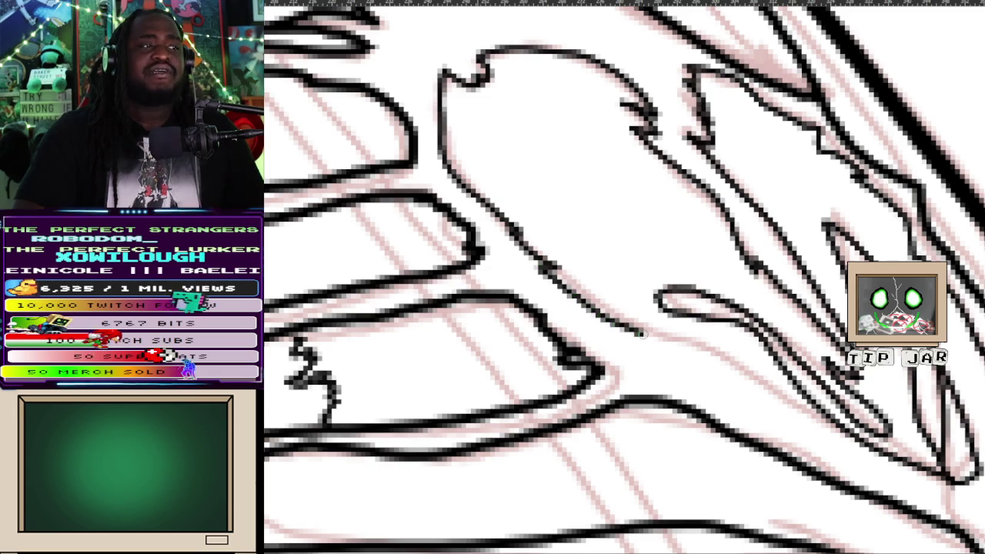
mouse_move(689, 352)
mouse_down()
mouse_move(789, 418)
mouse_move(841, 436)
mouse_up()
mouse_move(337, 300)
mouse_down()
mouse_move(374, 323)
mouse_move(568, 384)
mouse_up()
drag(581, 214, 536, 368)
mouse_move(584, 285)
mouse_down()
mouse_move(611, 402)
mouse_move(656, 319)
mouse_up()
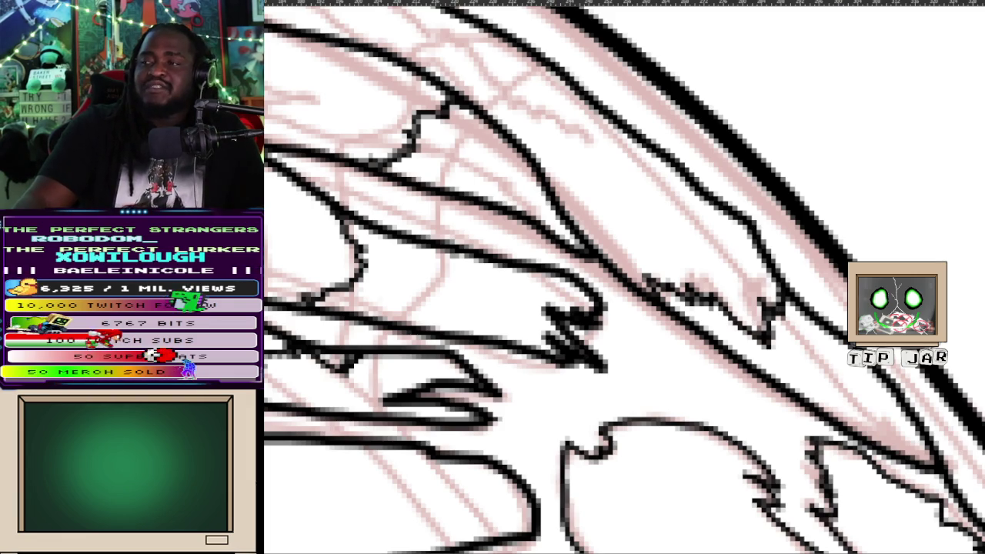
scroll(954, 222, down, 5)
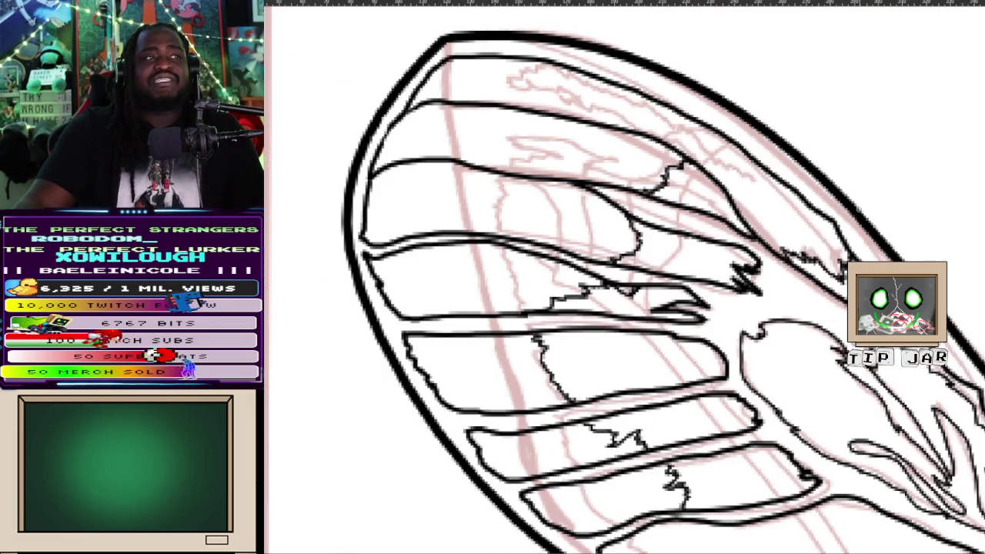
Zoom to the wing junction and ink the upper wing's lower edge
scroll(853, 212, down, 2)
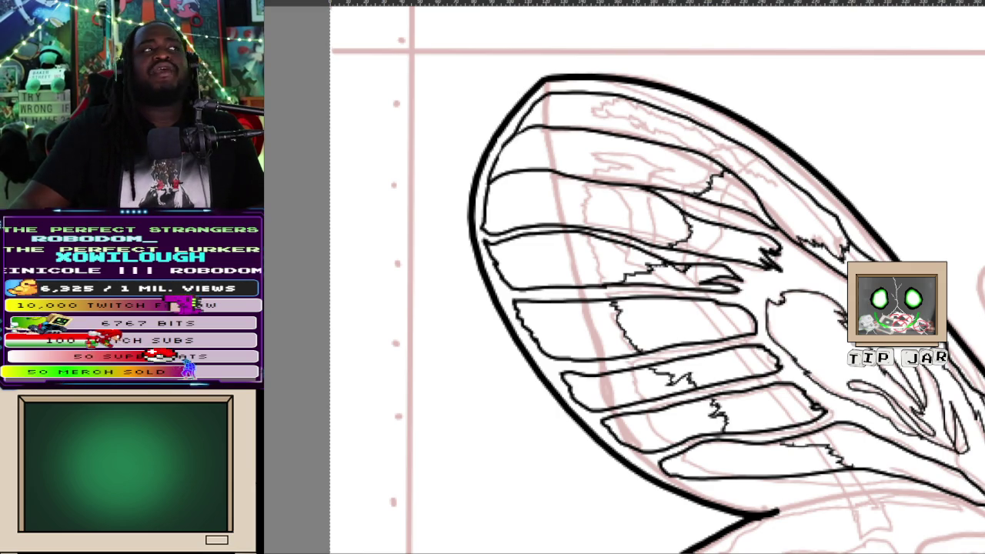
scroll(710, 229, down, 5)
scroll(770, 227, down, 1)
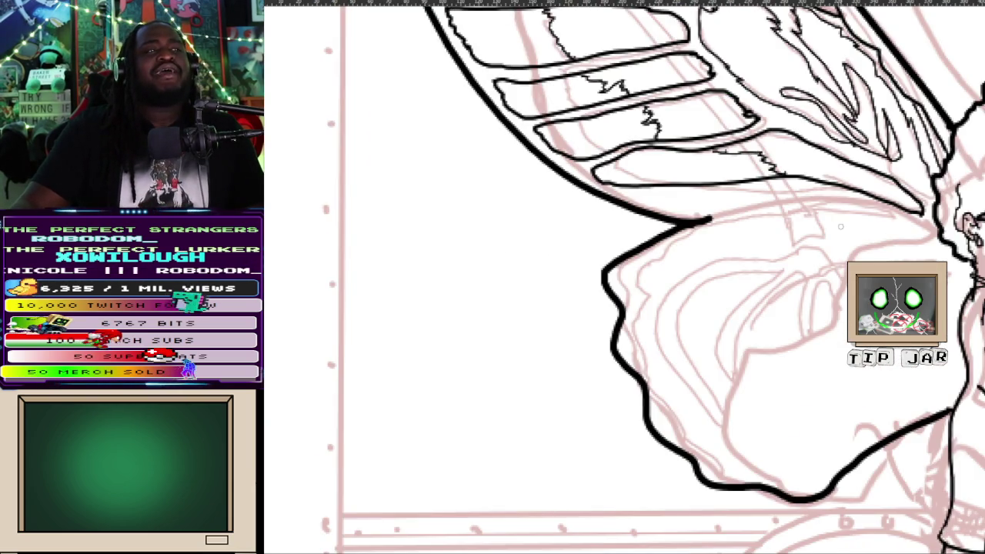
scroll(837, 225, up, 3)
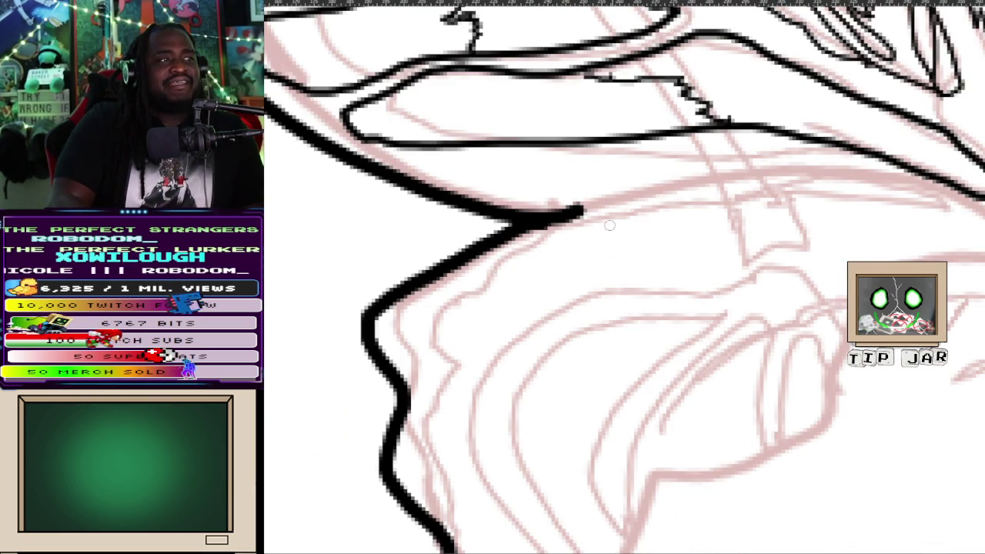
mouse_move(566, 218)
mouse_down()
mouse_move(698, 182)
mouse_move(836, 177)
mouse_move(983, 202)
mouse_up()
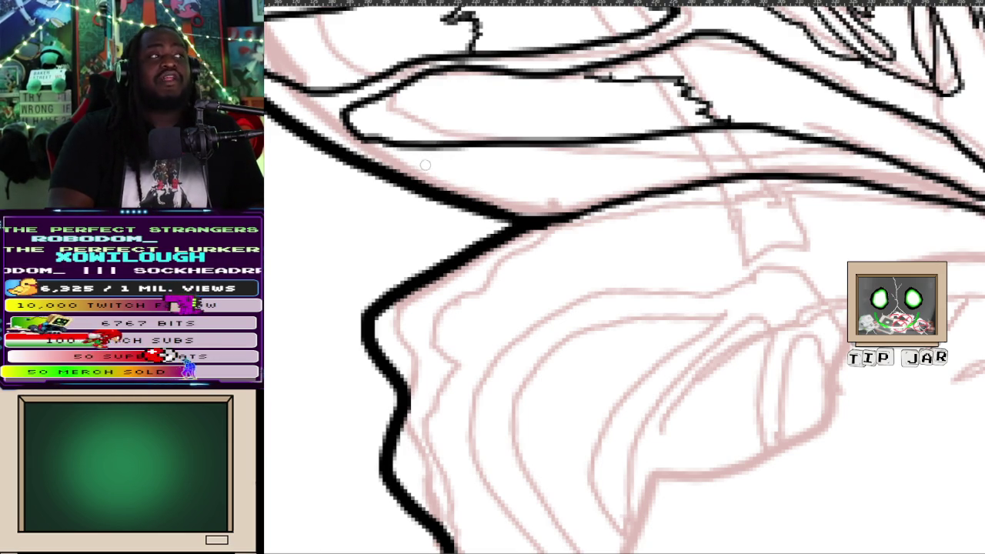
Draw the thin band line along the wing's bottom edge, undoing misplaced strokes, then zoom out
drag(450, 179, 522, 204)
key(ctrl+z)
mouse_move(427, 167)
mouse_down()
mouse_move(598, 193)
mouse_move(666, 159)
mouse_up()
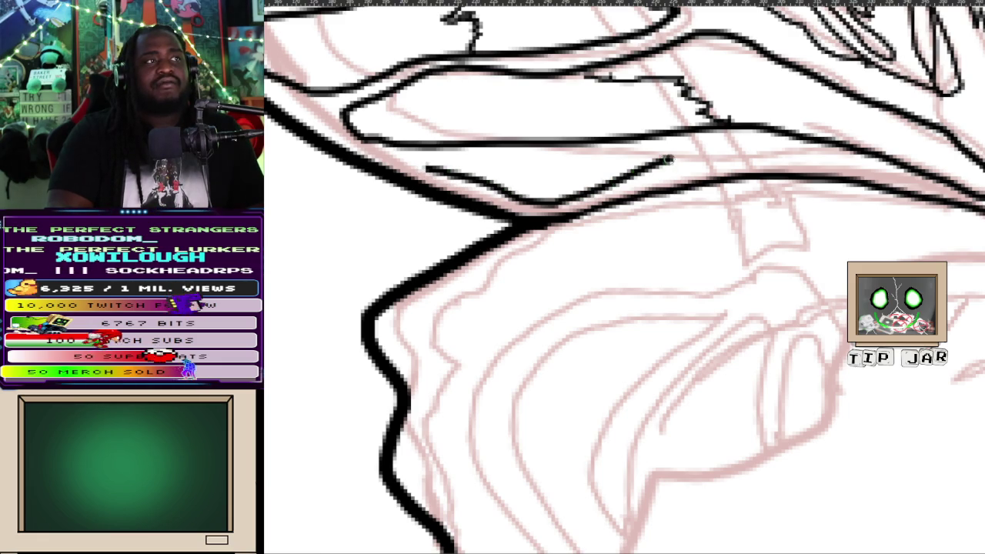
key(ctrl+z)
mouse_move(435, 164)
mouse_down()
mouse_move(652, 151)
mouse_move(597, 189)
mouse_move(523, 197)
mouse_move(422, 167)
mouse_up()
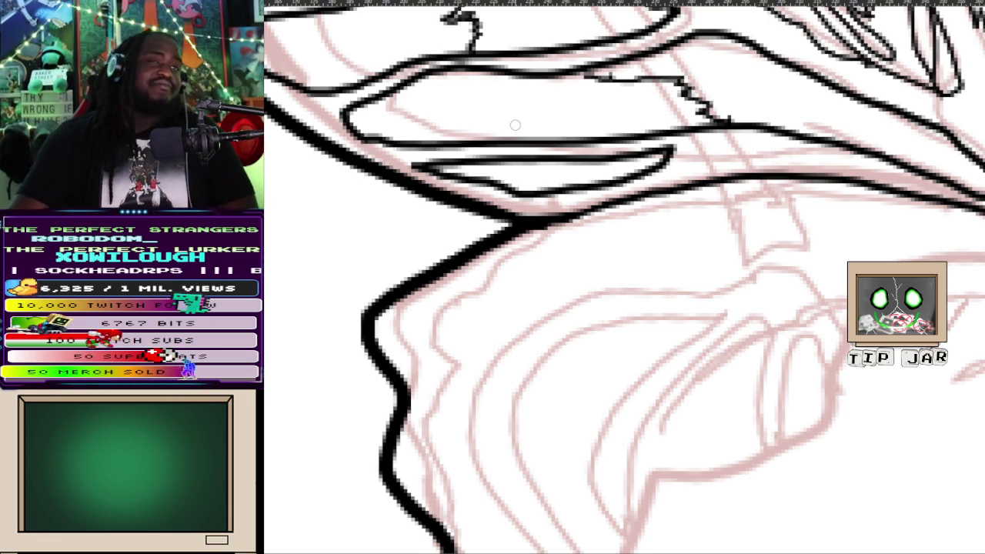
scroll(602, 171, down, 3)
scroll(603, 171, down, 3)
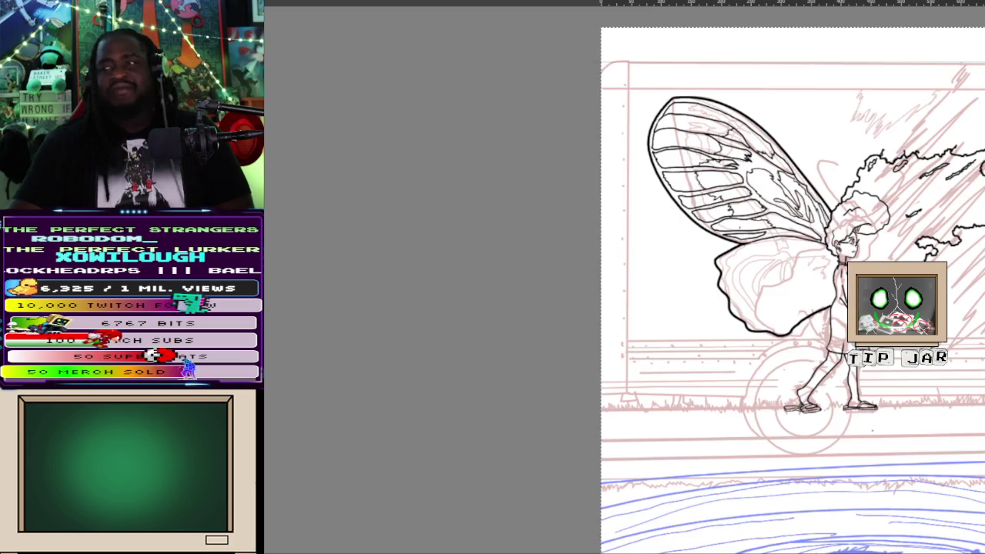
Zoom into the wing base, discard failed stripe attempts, and add a short vertical stroke at the stripe's end
scroll(450, 192, up, 2)
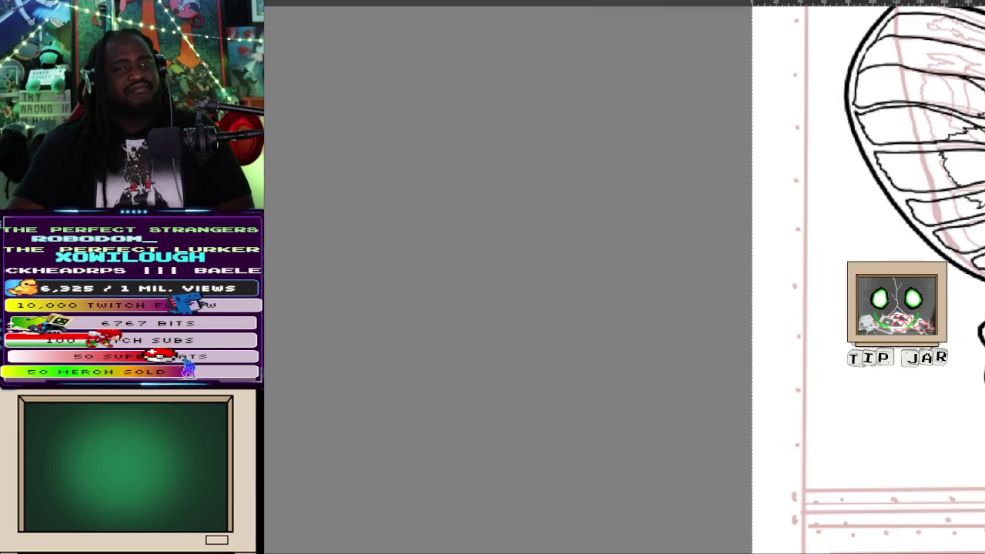
scroll(690, 237, up, 2)
scroll(690, 237, up, 2)
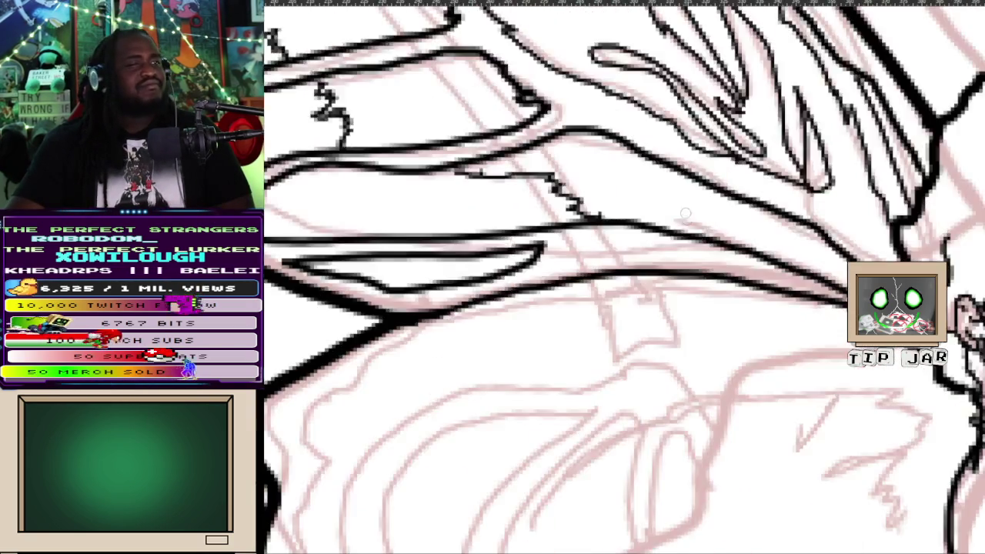
scroll(690, 237, up, 1)
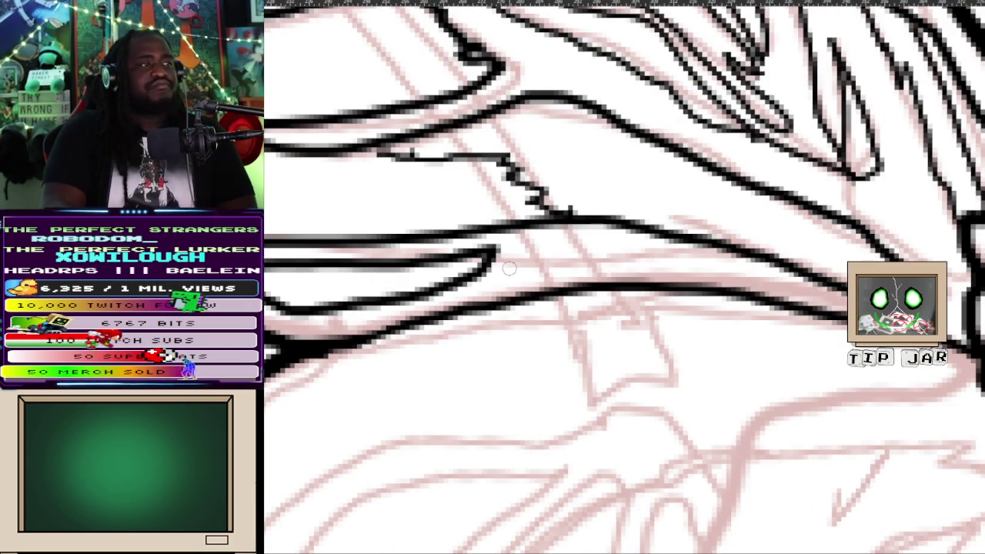
mouse_move(506, 276)
mouse_down()
mouse_move(531, 262)
mouse_move(670, 251)
mouse_up()
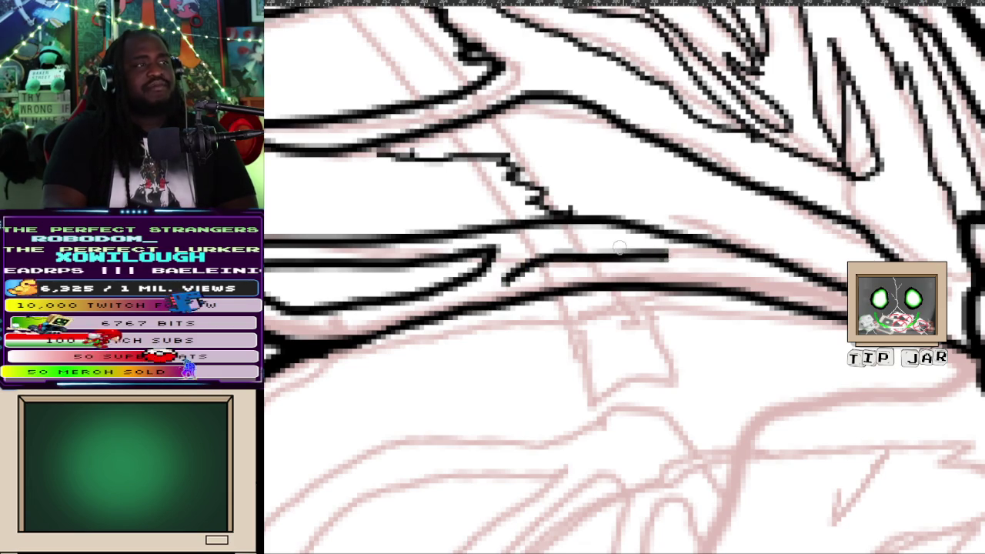
key(ctrl+z)
mouse_move(506, 276)
mouse_down()
mouse_move(579, 232)
mouse_move(696, 260)
mouse_move(502, 285)
mouse_up()
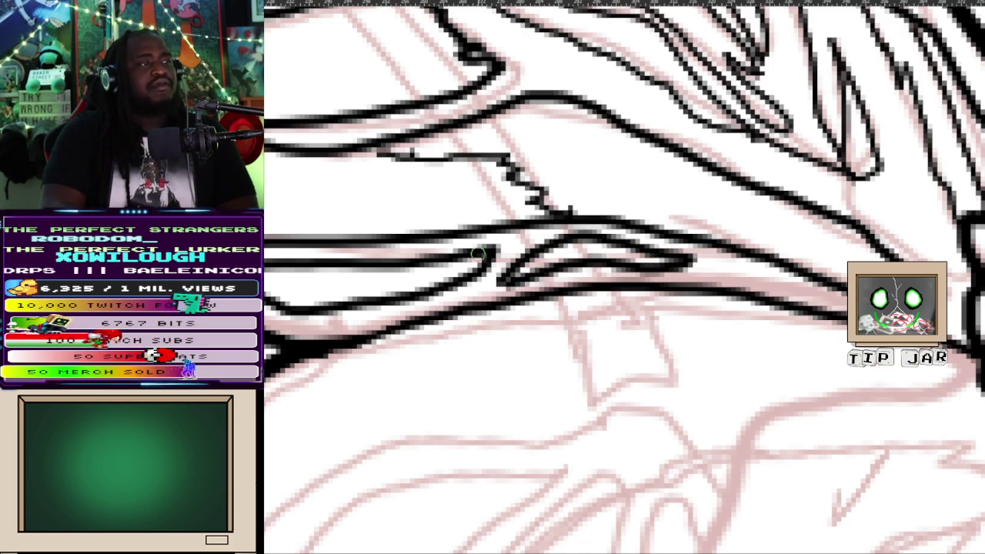
key(ctrl+z)
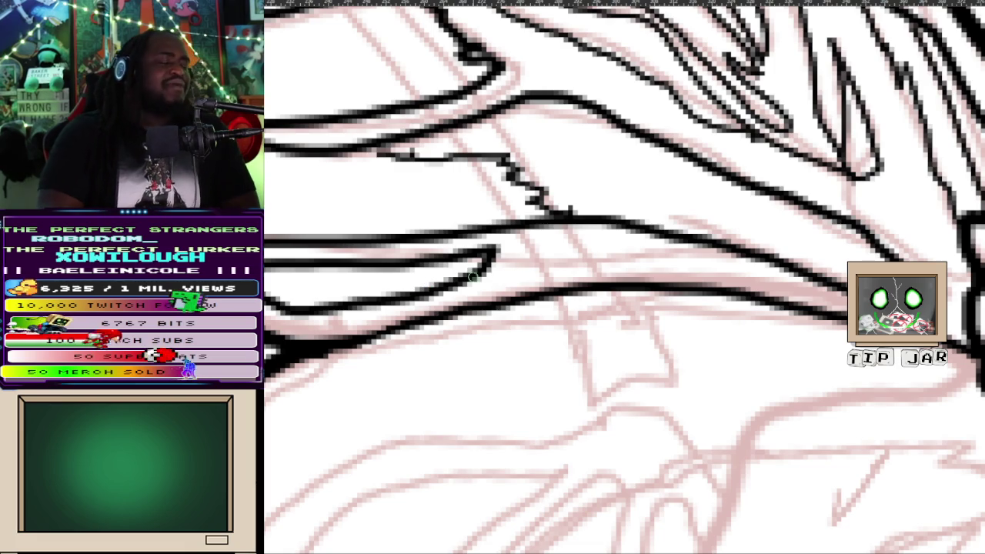
drag(383, 268, 389, 297)
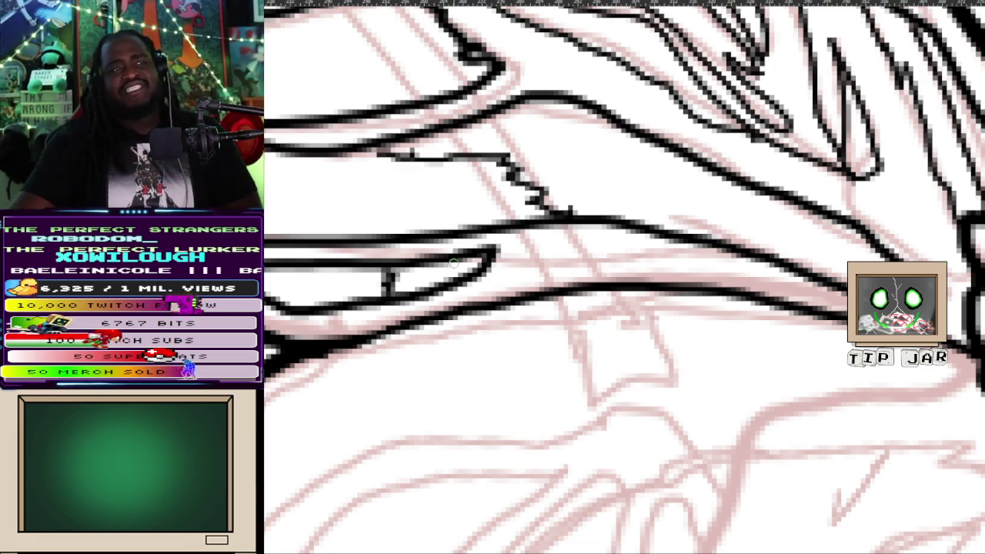
Fit the drawing to the window, then add a diagonal stroke and rework the narrow stripe's tail
key(ctrl+0)
scroll(602, 249, up, 3)
scroll(602, 249, up, 3)
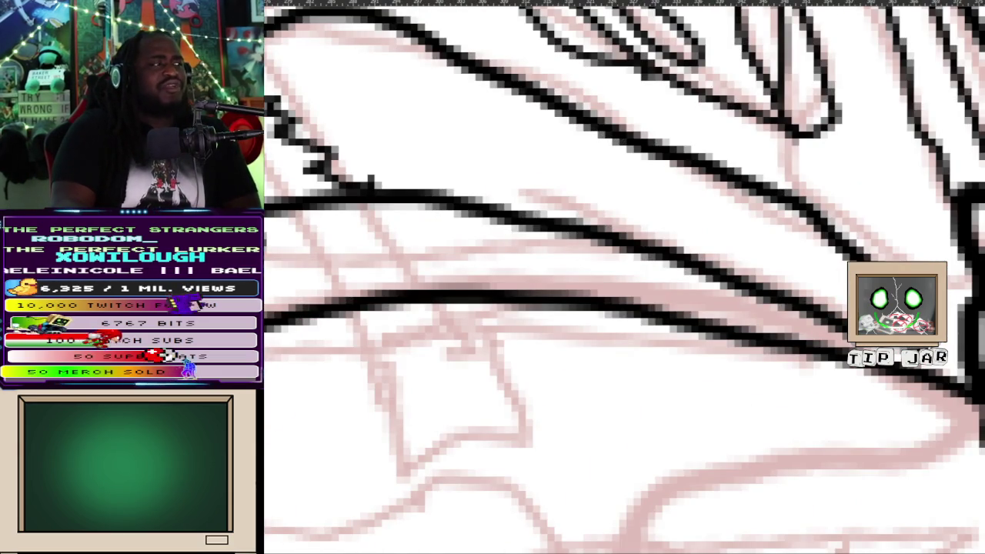
mouse_move(267, 286)
mouse_down()
mouse_move(299, 252)
mouse_move(344, 271)
mouse_up()
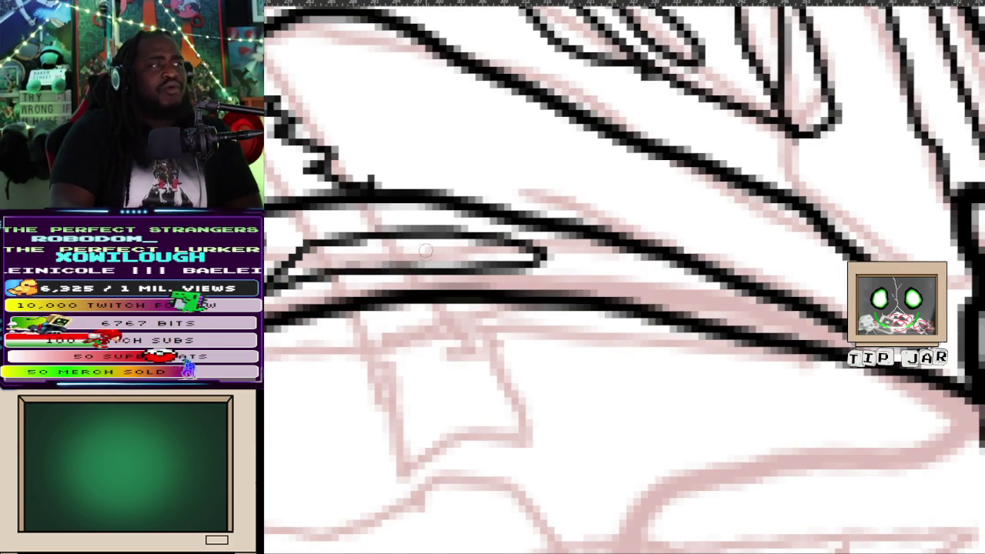
drag(439, 235, 401, 257)
scroll(401, 257, down, 5)
scroll(340, 263, up, 1)
scroll(339, 263, up, 1)
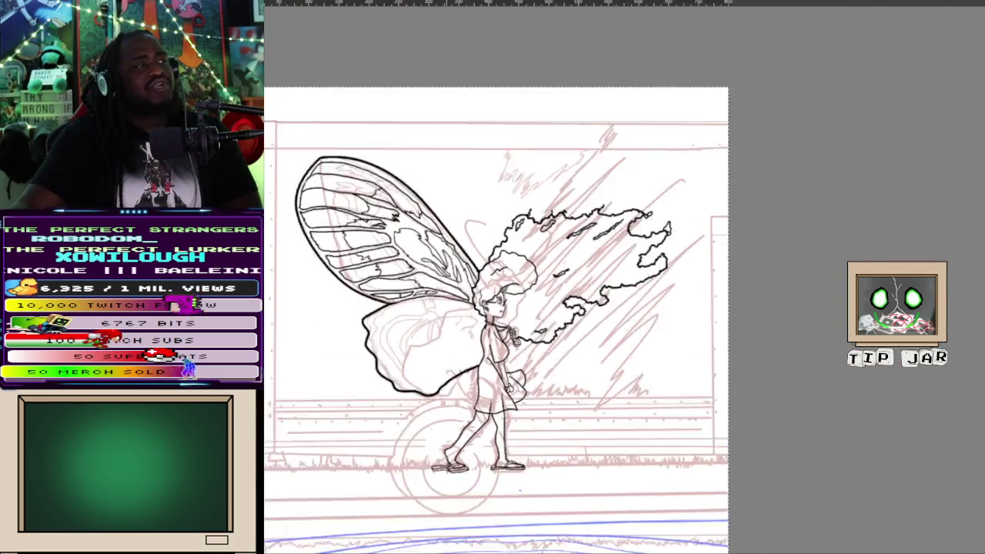
scroll(340, 263, up, 1)
scroll(339, 264, up, 1)
scroll(544, 269, up, 1)
scroll(543, 268, up, 1)
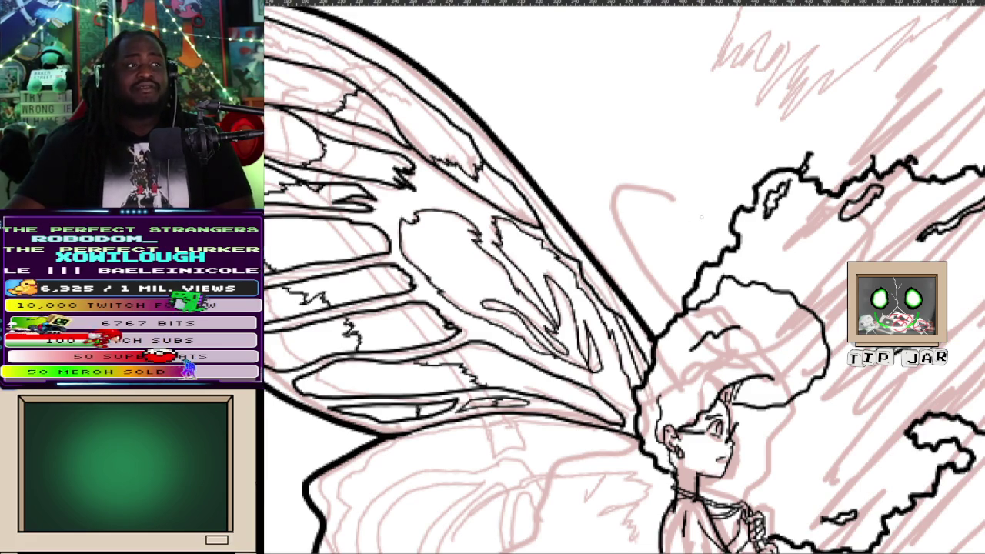
scroll(701, 218, down, 3)
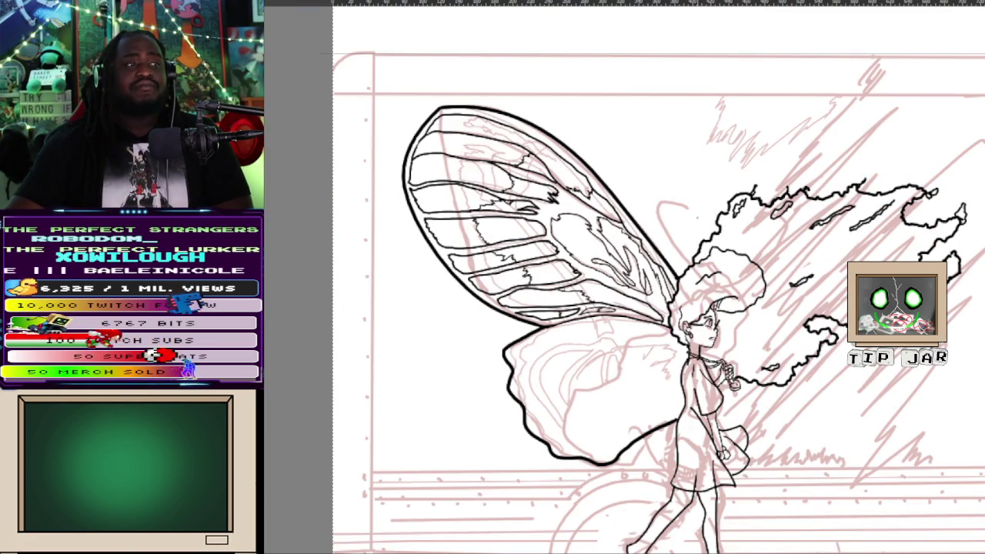
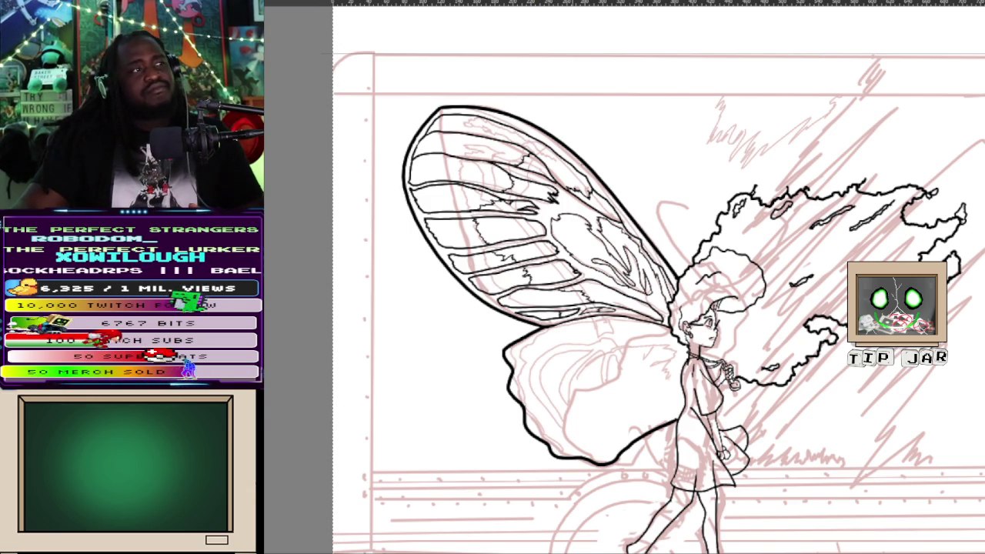
Ink the lower wing's outer outline in black, including its left curve and lower-left edge
scroll(583, 251, up, 1)
scroll(583, 251, up, 1)
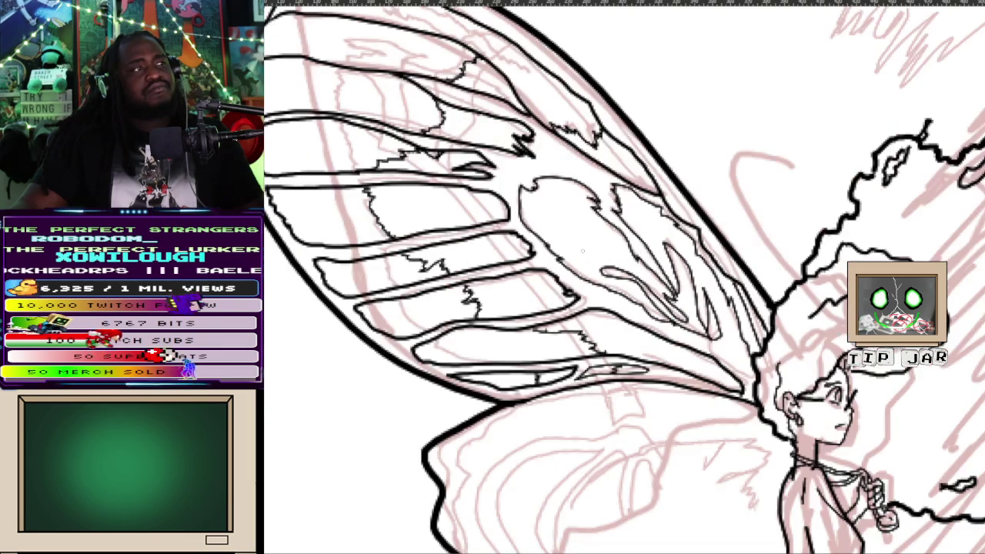
scroll(583, 251, down, 2)
scroll(689, 470, up, 2)
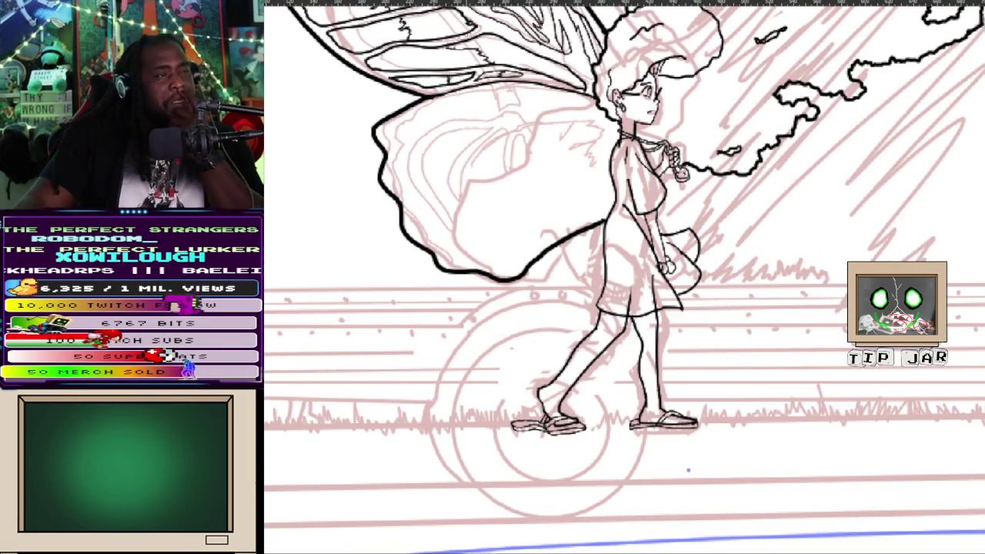
scroll(539, 231, up, 1)
scroll(448, 16, up, 1)
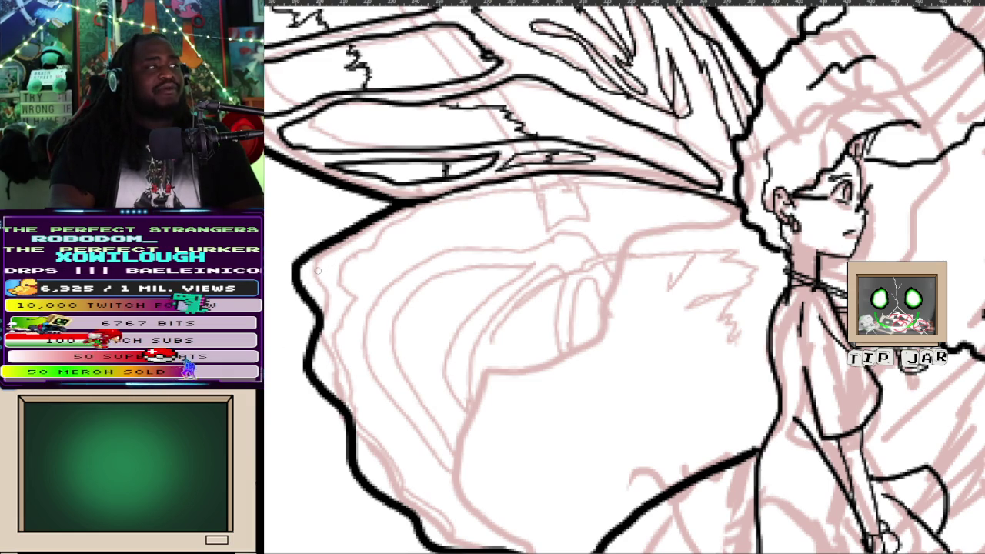
mouse_move(318, 271)
mouse_down()
mouse_move(525, 188)
mouse_move(730, 222)
mouse_move(724, 245)
mouse_up()
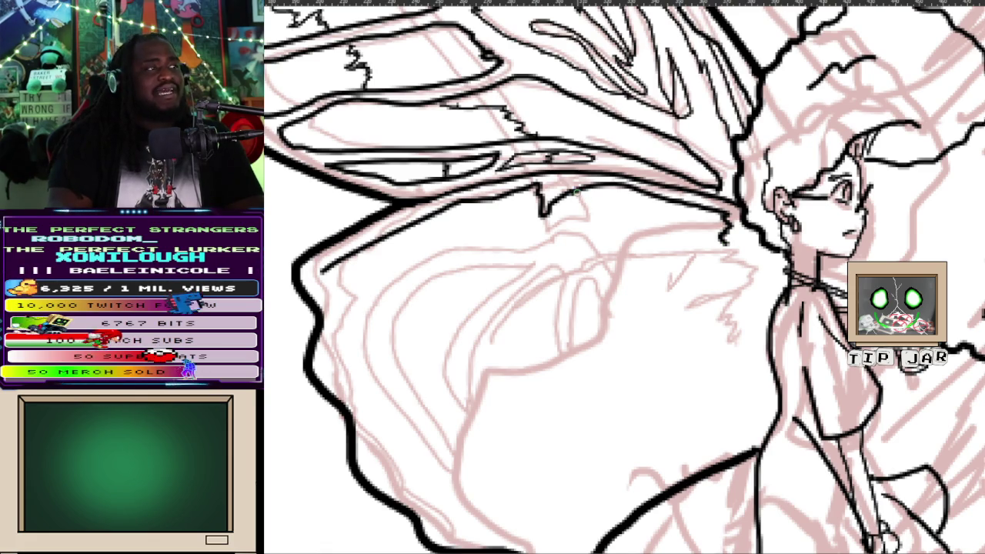
mouse_move(321, 269)
mouse_down()
mouse_move(324, 287)
mouse_move(355, 305)
mouse_move(327, 360)
mouse_up()
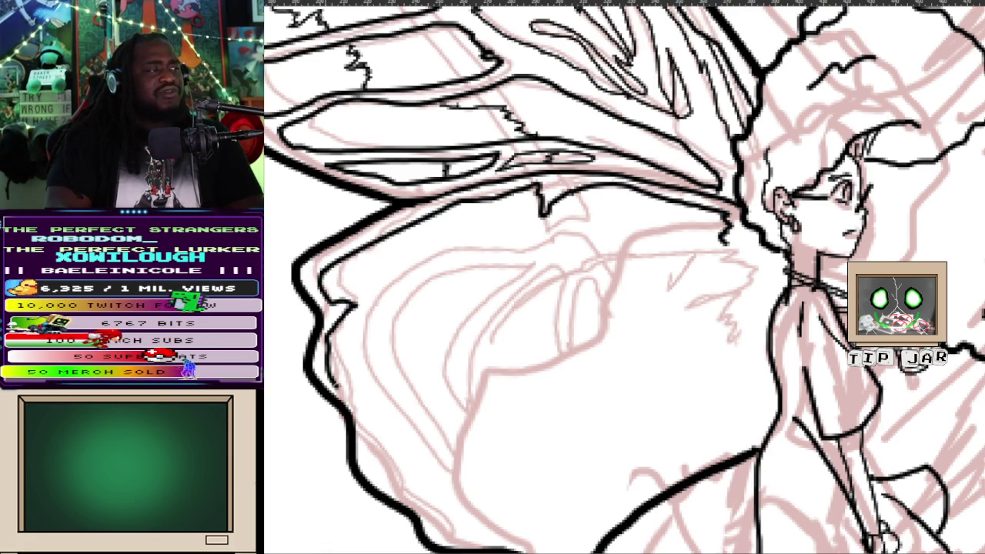
mouse_move(367, 423)
mouse_down()
mouse_move(389, 482)
mouse_move(431, 510)
mouse_move(436, 532)
mouse_up()
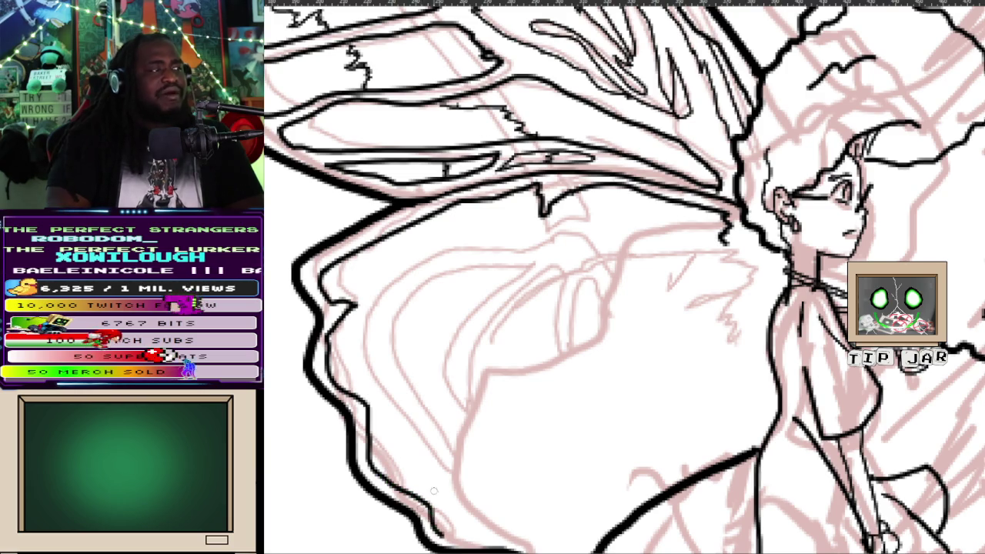
drag(616, 347, 515, 188)
mouse_move(348, 387)
mouse_down()
mouse_move(334, 374)
mouse_move(390, 365)
mouse_move(389, 380)
mouse_move(420, 377)
mouse_move(441, 394)
mouse_move(474, 394)
mouse_move(526, 337)
mouse_move(538, 293)
mouse_move(570, 305)
mouse_move(647, 278)
mouse_move(669, 244)
mouse_up()
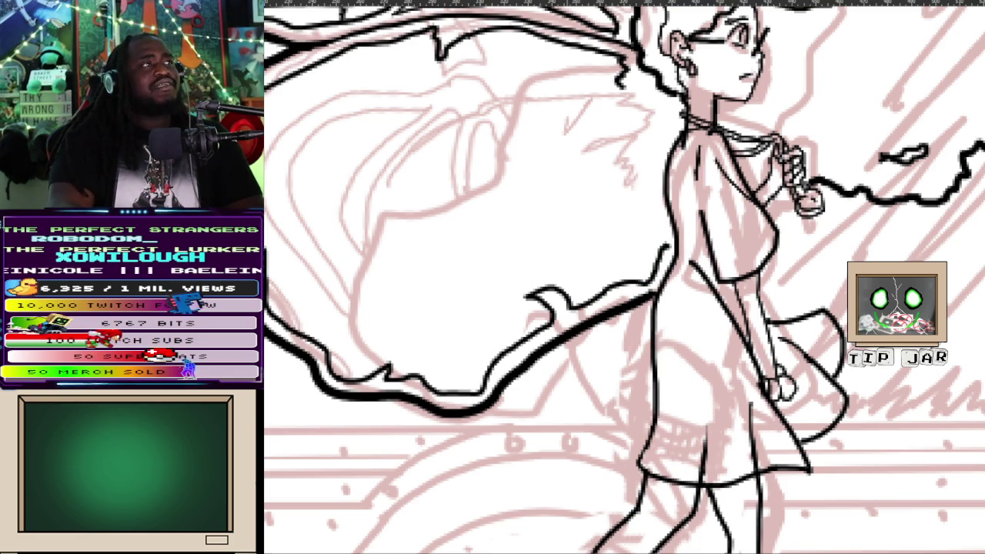
Draw spiky hair strands behind the girl's head and back, plus a short stroke near the wing top
mouse_move(656, 104)
mouse_down()
mouse_move(630, 116)
mouse_move(641, 133)
mouse_move(551, 154)
mouse_up()
mouse_move(643, 134)
mouse_down()
mouse_move(620, 157)
mouse_move(639, 240)
mouse_move(654, 243)
mouse_up()
mouse_move(616, 277)
mouse_down()
mouse_move(638, 323)
mouse_move(701, 358)
mouse_up()
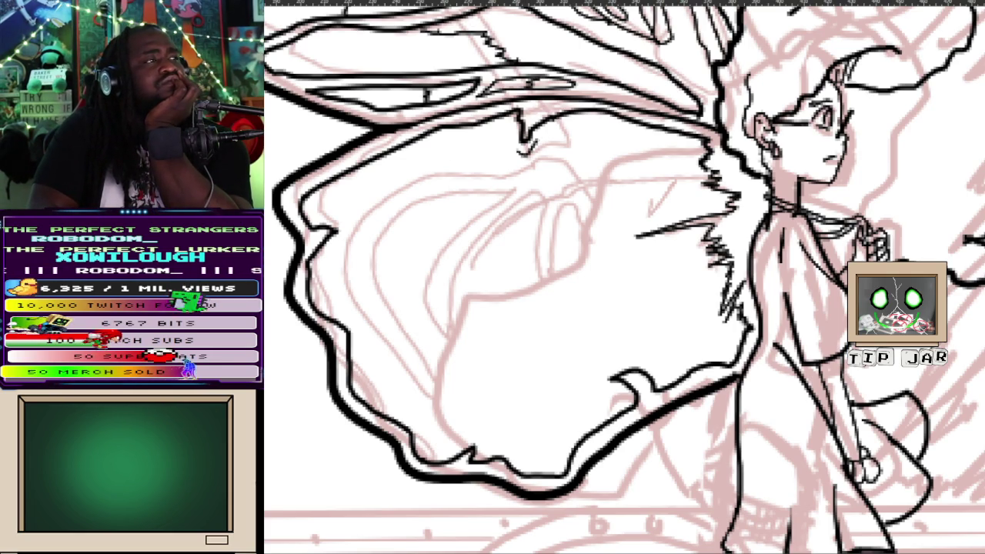
mouse_move(548, 142)
mouse_down()
mouse_move(482, 180)
mouse_move(414, 189)
mouse_move(377, 210)
mouse_move(353, 250)
mouse_move(411, 203)
mouse_move(502, 185)
mouse_up()
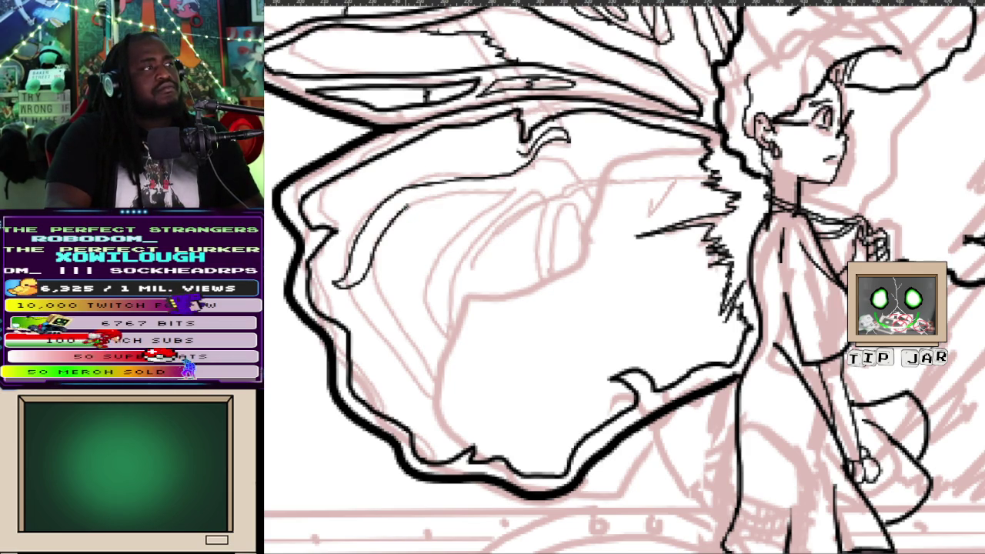
Ink curved lines near the wing's top, undoing two unwanted diagonal strokes
mouse_move(471, 193)
mouse_down()
mouse_move(517, 192)
mouse_move(391, 277)
mouse_move(375, 351)
mouse_move(388, 391)
mouse_move(391, 331)
mouse_move(517, 194)
mouse_up()
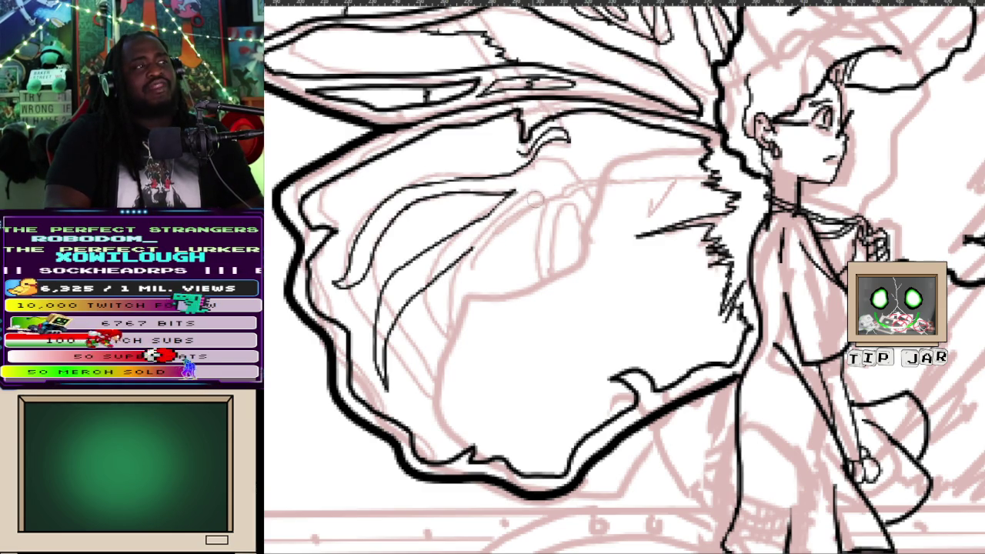
drag(523, 150, 468, 152)
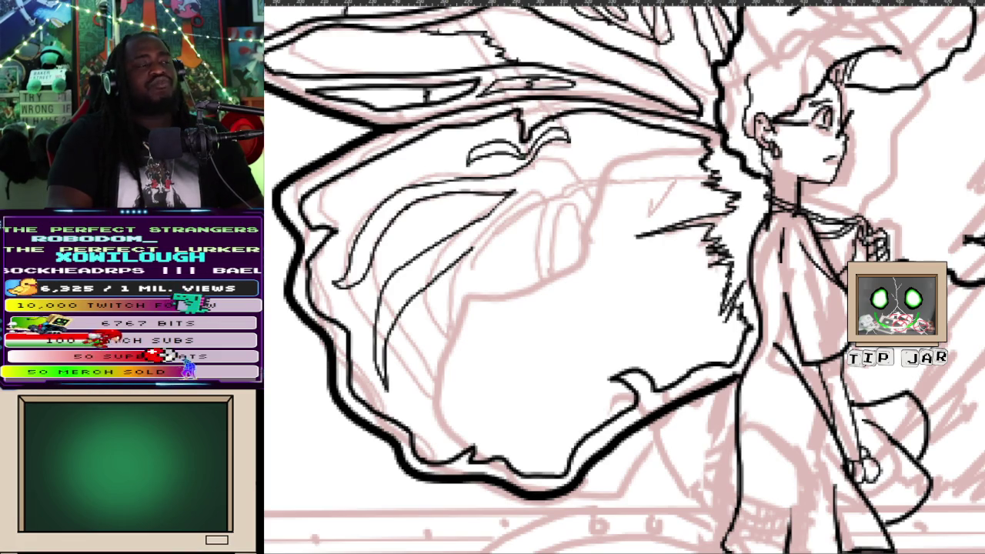
mouse_move(468, 248)
mouse_down()
mouse_move(475, 257)
mouse_move(541, 182)
mouse_up()
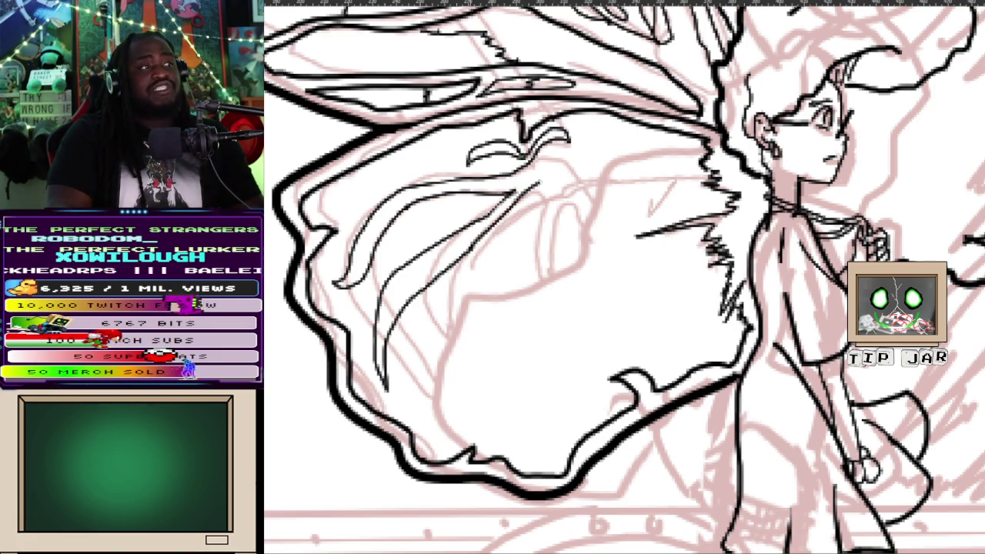
key(ctrl+z)
mouse_move(468, 251)
mouse_down()
mouse_move(545, 189)
mouse_move(513, 236)
mouse_move(505, 224)
mouse_move(550, 209)
mouse_move(450, 356)
mouse_move(458, 421)
mouse_move(493, 319)
mouse_move(547, 254)
mouse_move(562, 217)
mouse_up()
key(ctrl+z)
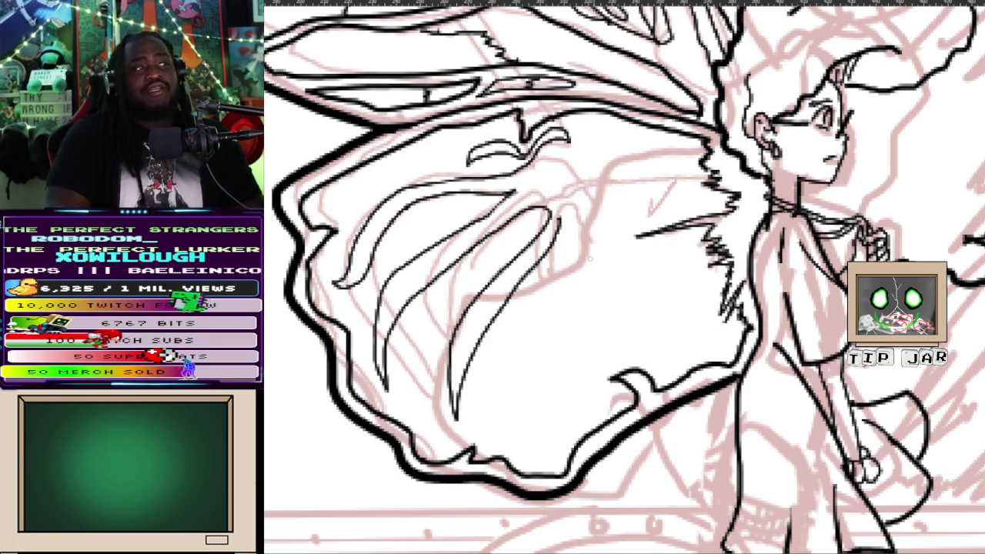
Ink curved veins down the lower wing and curling veins toward its top
mouse_move(585, 235)
mouse_down()
mouse_move(553, 300)
mouse_move(548, 400)
mouse_move(581, 424)
mouse_move(564, 327)
mouse_up()
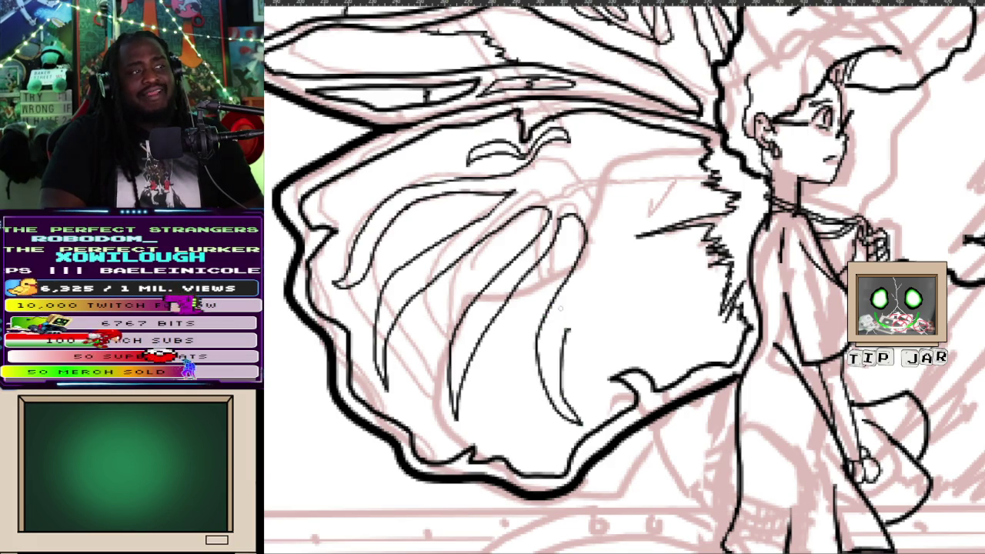
key(ctrl+z)
key(ctrl+z)
mouse_move(560, 218)
mouse_down()
mouse_move(578, 207)
mouse_move(566, 288)
mouse_move(577, 358)
mouse_up()
drag(575, 314, 585, 360)
drag(599, 274, 579, 317)
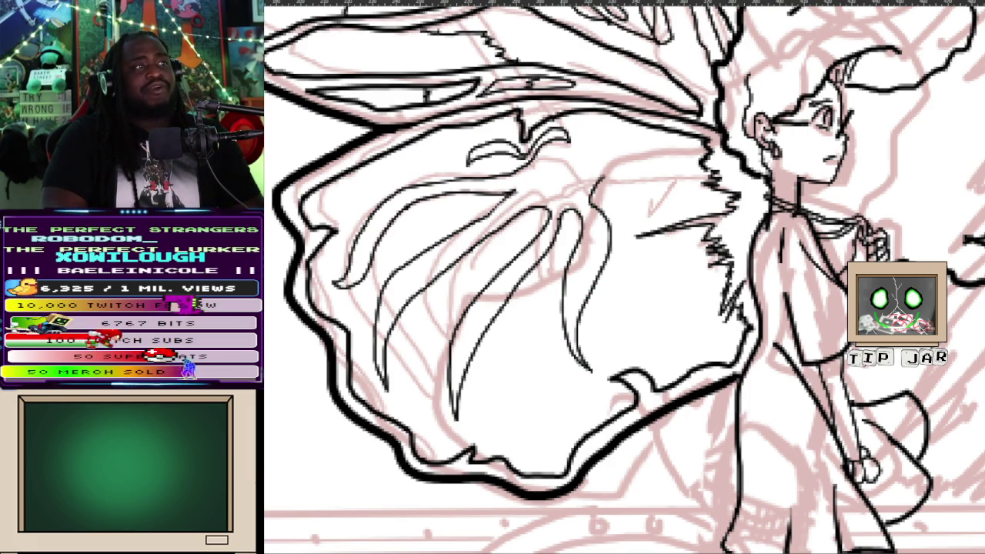
drag(597, 182, 667, 154)
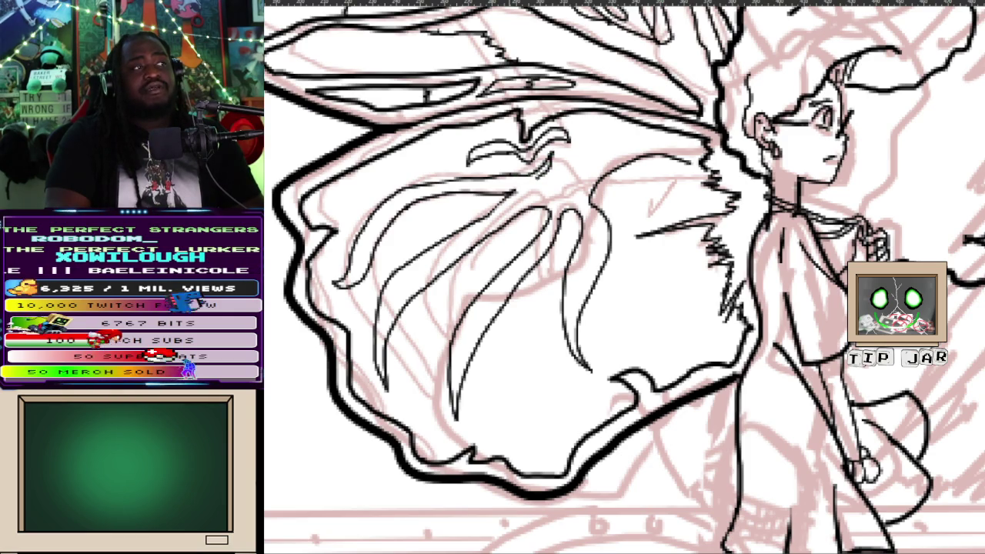
mouse_move(574, 171)
mouse_down()
mouse_move(590, 139)
mouse_move(575, 116)
mouse_up()
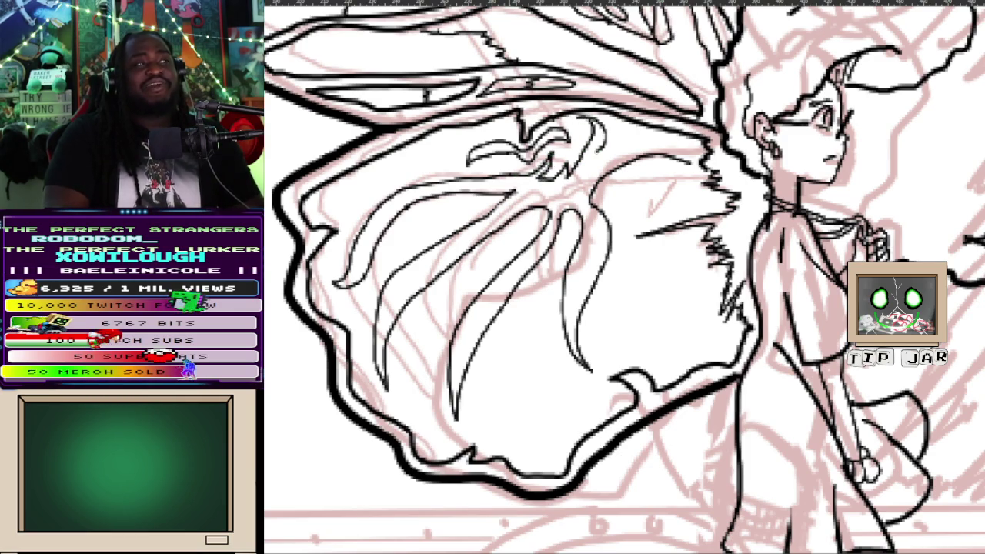
mouse_move(596, 160)
mouse_down()
mouse_move(630, 135)
mouse_move(679, 156)
mouse_up()
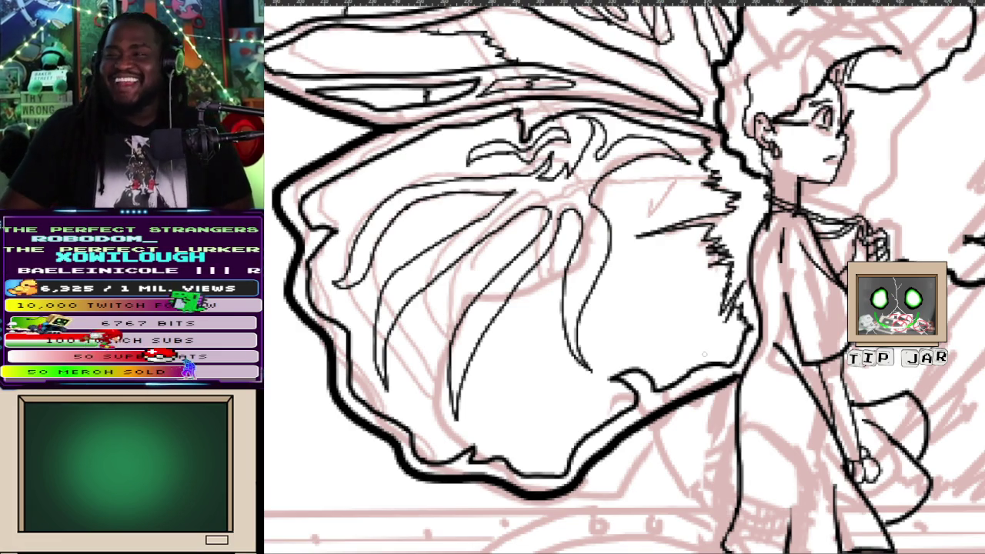
scroll(699, 344, down, 5)
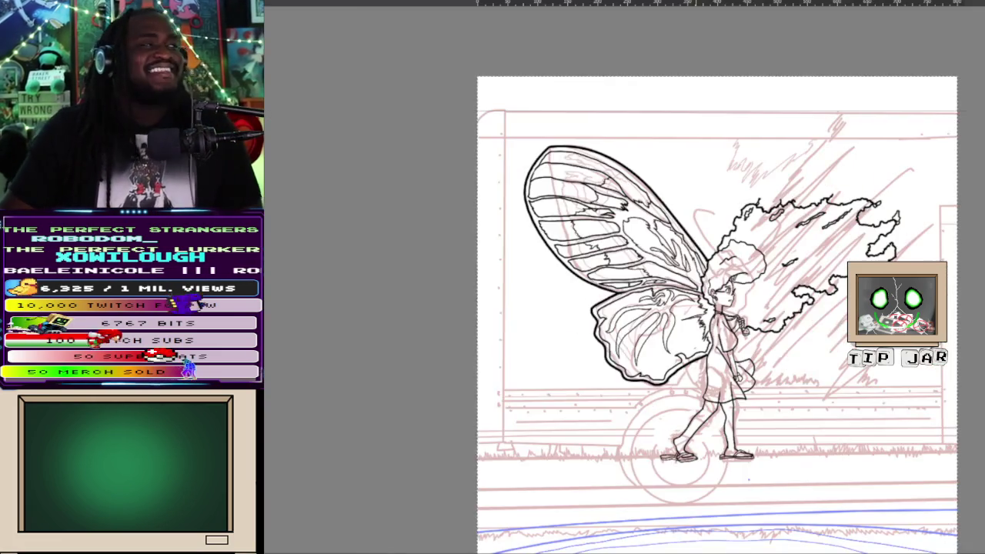
Ink the spot markings, a rising line and short vertical strokes inside the lower wing
scroll(699, 344, up, 4)
scroll(699, 344, up, 2)
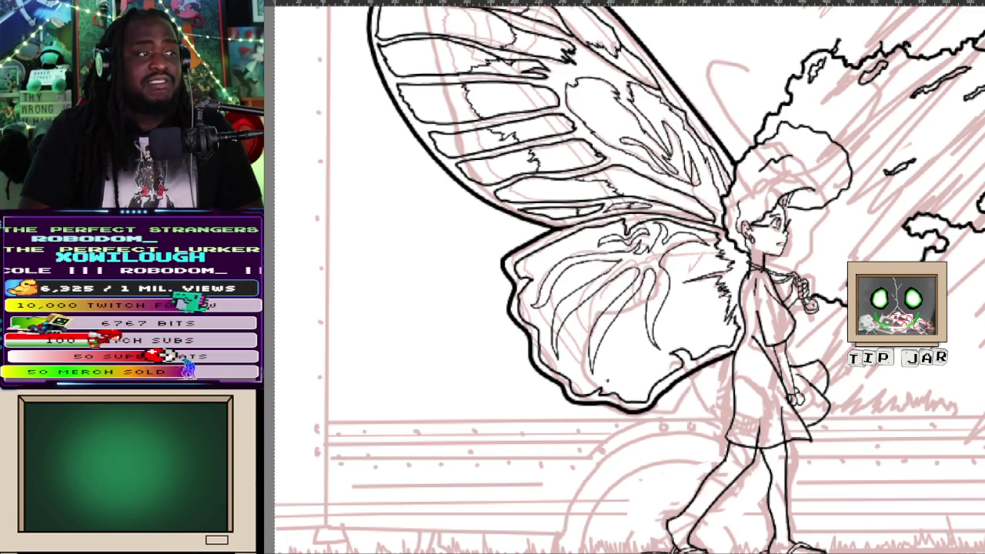
mouse_move(617, 348)
mouse_down()
mouse_move(633, 312)
mouse_move(656, 373)
mouse_move(640, 387)
mouse_up()
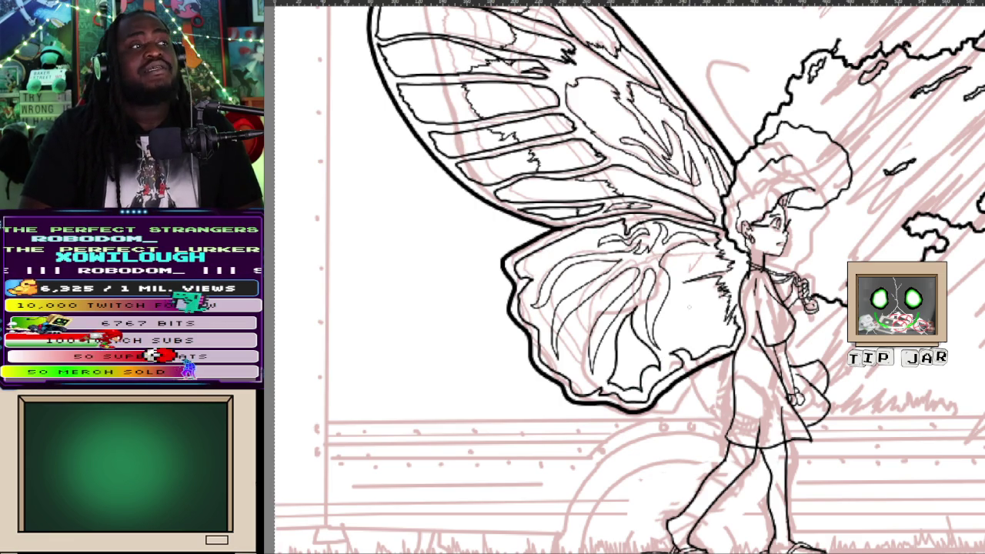
mouse_move(663, 342)
mouse_down()
mouse_move(664, 311)
mouse_move(677, 292)
mouse_move(706, 286)
mouse_move(717, 335)
mouse_move(664, 343)
mouse_move(661, 334)
mouse_up()
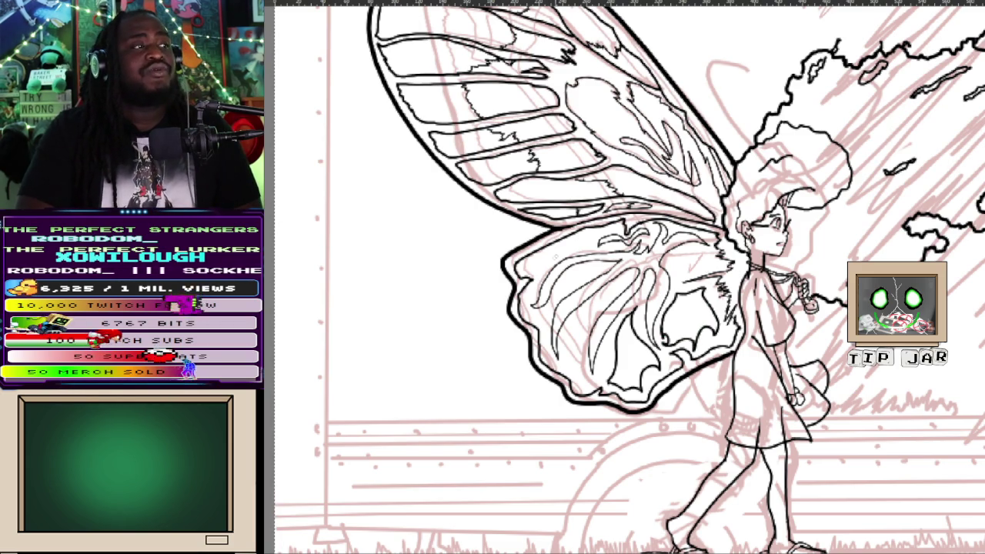
mouse_move(536, 260)
mouse_down()
mouse_move(527, 268)
mouse_move(539, 264)
mouse_up()
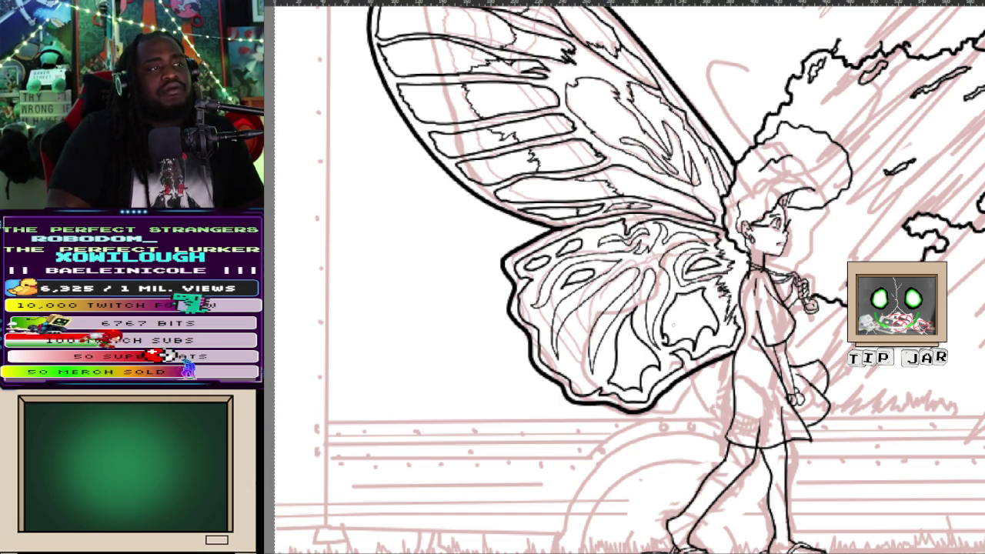
mouse_move(622, 375)
mouse_down()
mouse_move(626, 353)
mouse_move(636, 368)
mouse_move(625, 377)
mouse_up()
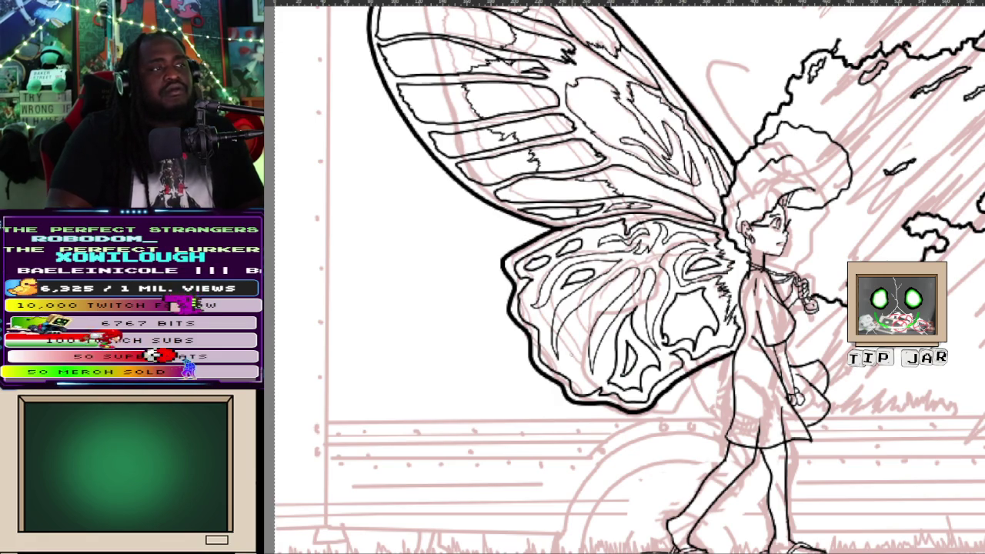
drag(582, 351, 579, 377)
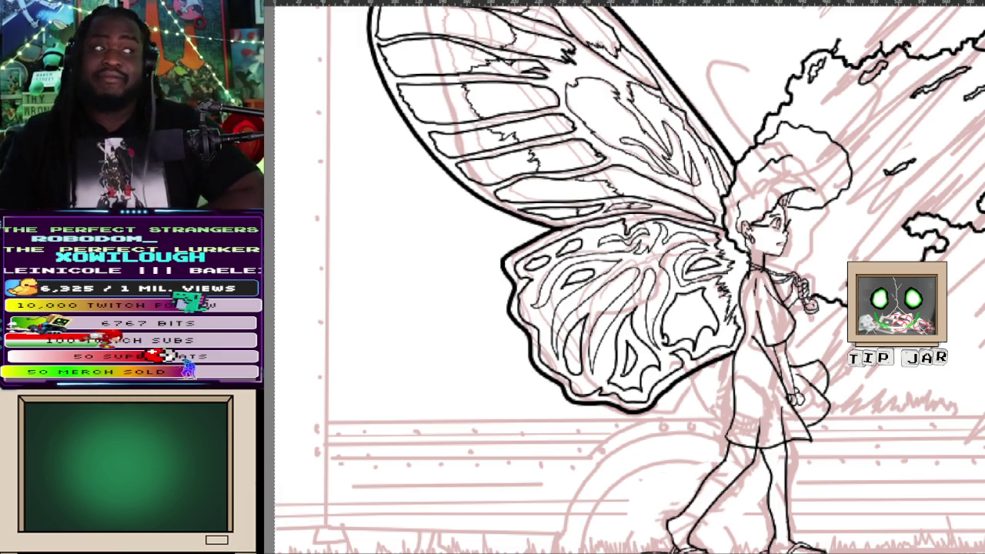
scroll(628, 277, down, 5)
Fit the whole page in view with Ctrl+0 to see the wings and the sketch below
scroll(628, 278, up, 4)
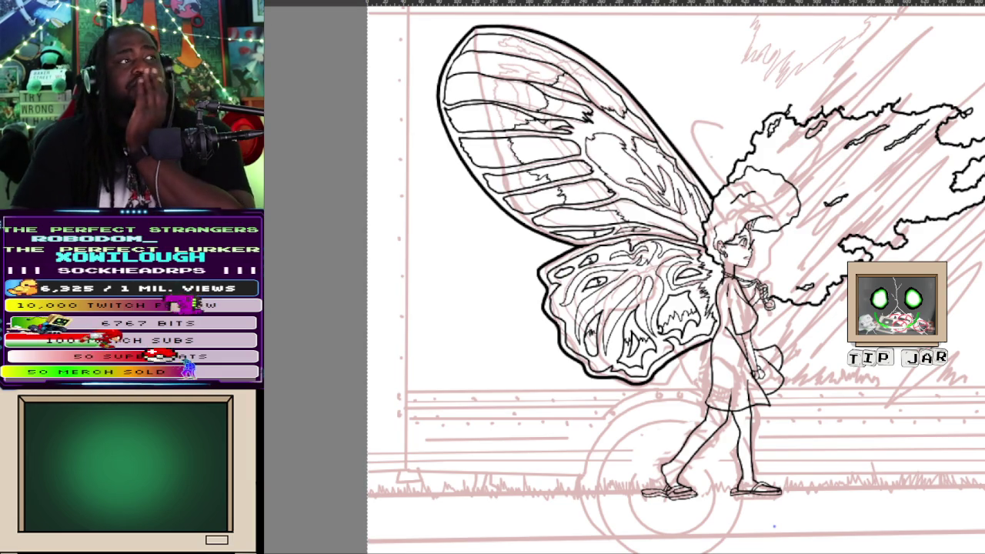
key(ctrl+0)
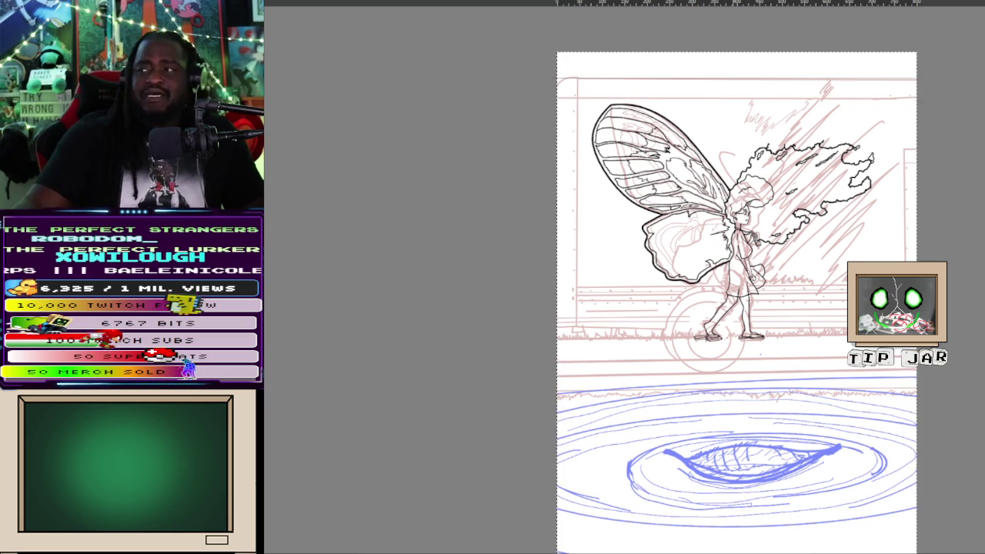
scroll(639, 257, up, 5)
Ink several long parallel diagonal lines across the lower wing and erase one stray stroke
scroll(639, 254, up, 2)
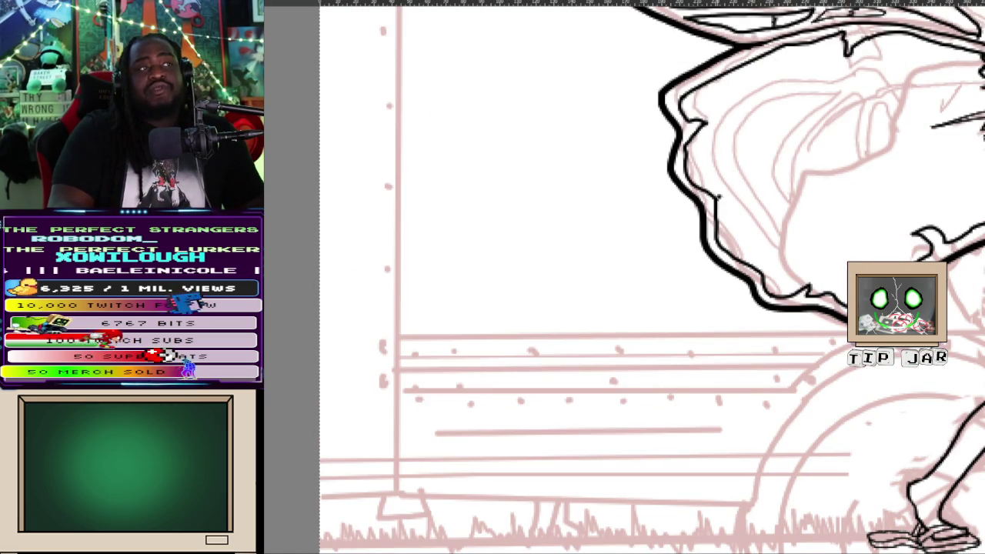
drag(718, 197, 924, 134)
drag(703, 124, 984, 89)
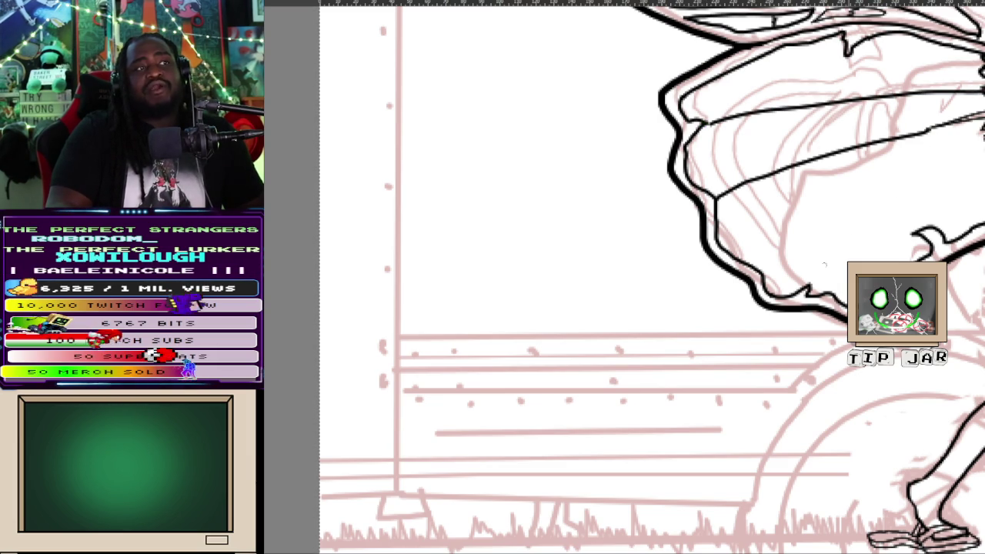
mouse_move(763, 273)
mouse_down()
mouse_move(899, 183)
mouse_move(973, 150)
mouse_up()
mouse_move(766, 274)
mouse_down()
mouse_move(944, 172)
mouse_move(981, 139)
mouse_up()
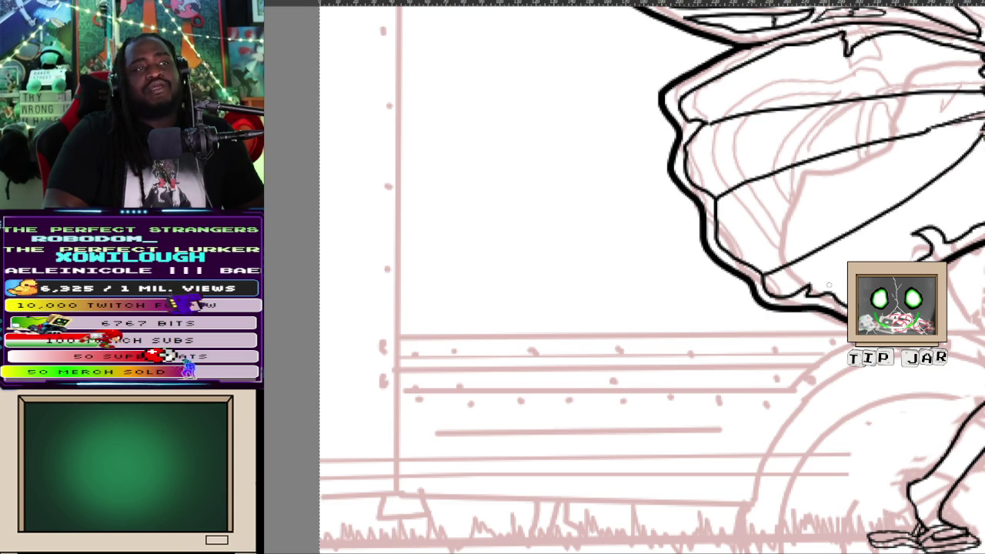
mouse_move(801, 291)
mouse_down()
mouse_move(928, 197)
mouse_move(977, 143)
mouse_up()
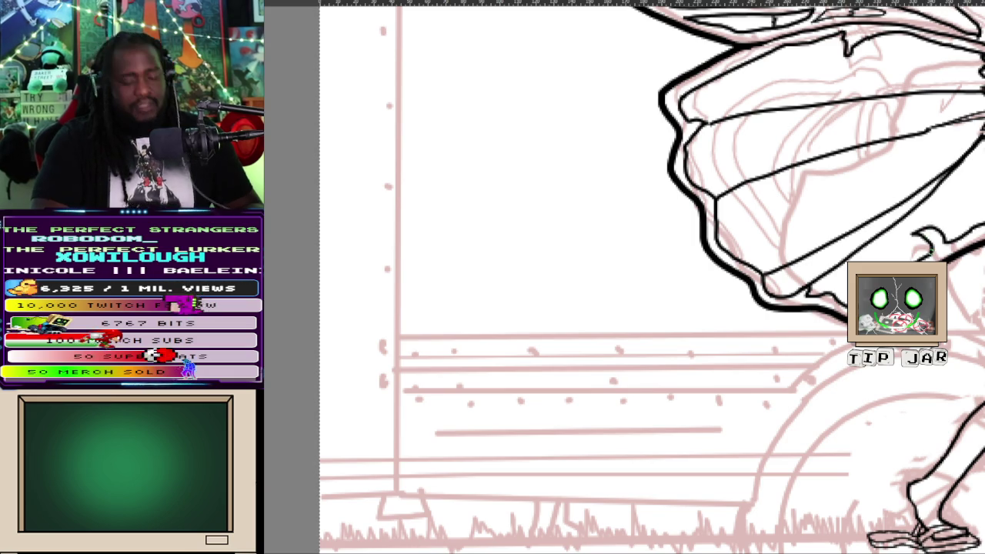
drag(958, 244, 932, 239)
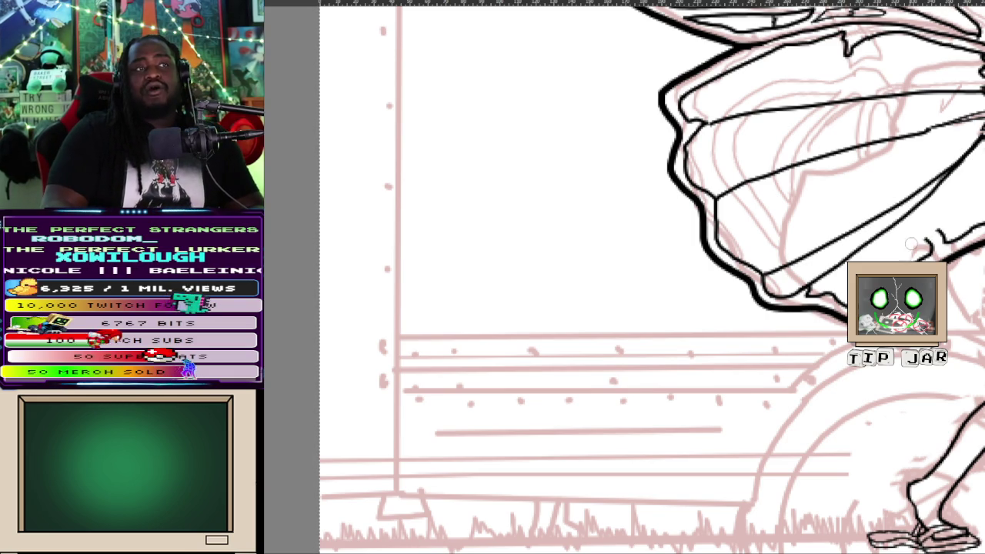